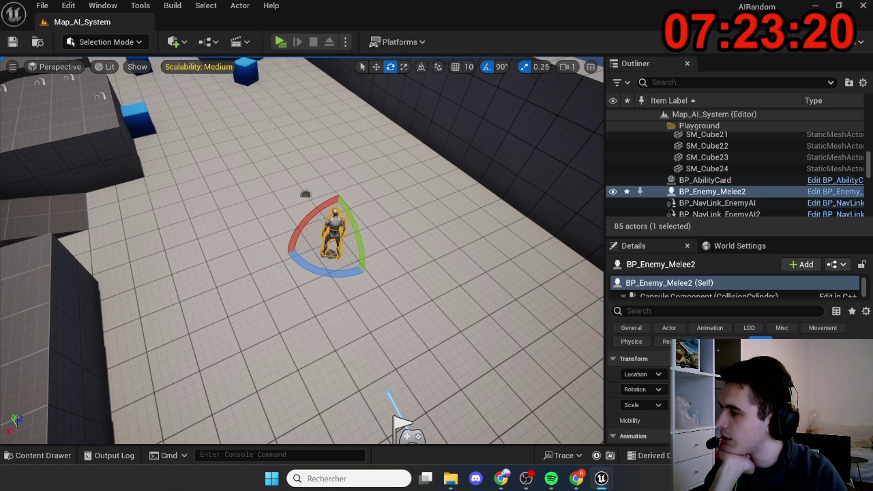
- Run three multiplayer play tests, each sending the rabbit toward the enemy before stopping
key("alt+p")
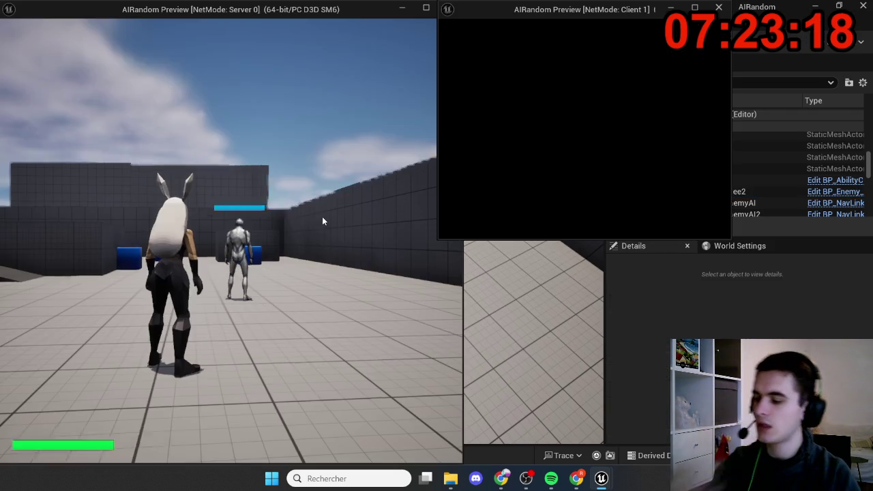
key("w")
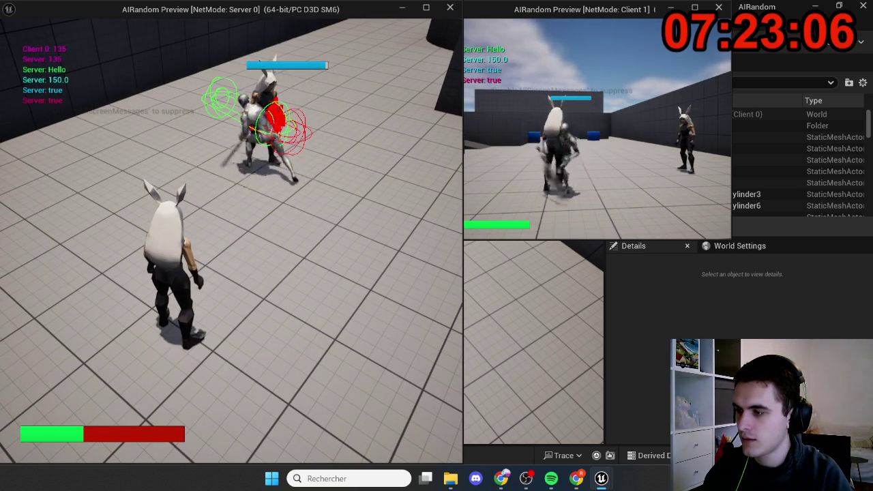
key("Escape")
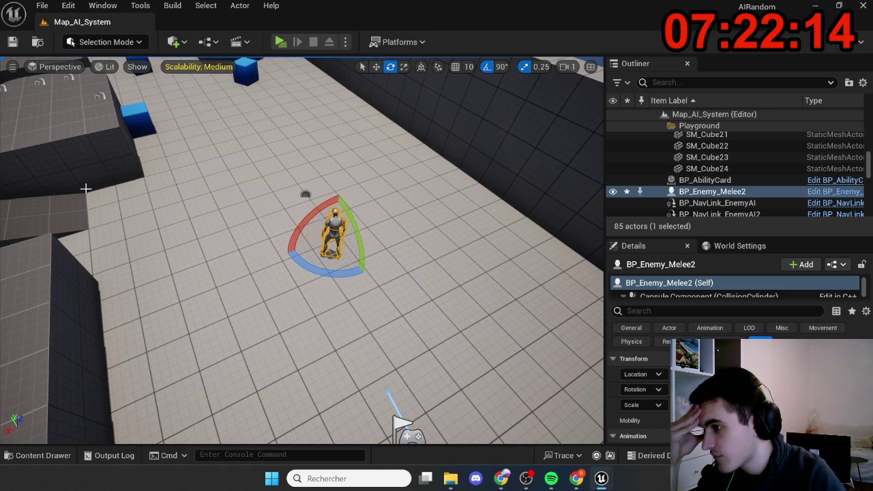
key("alt+p")
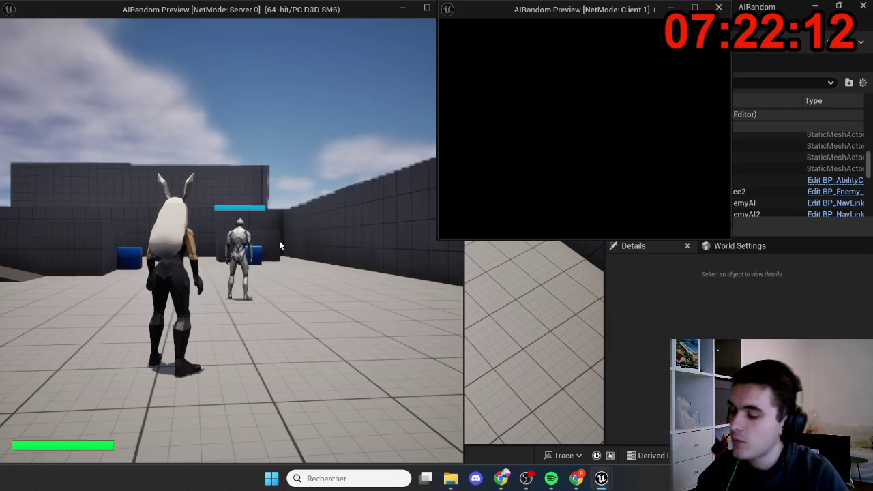
key("w")
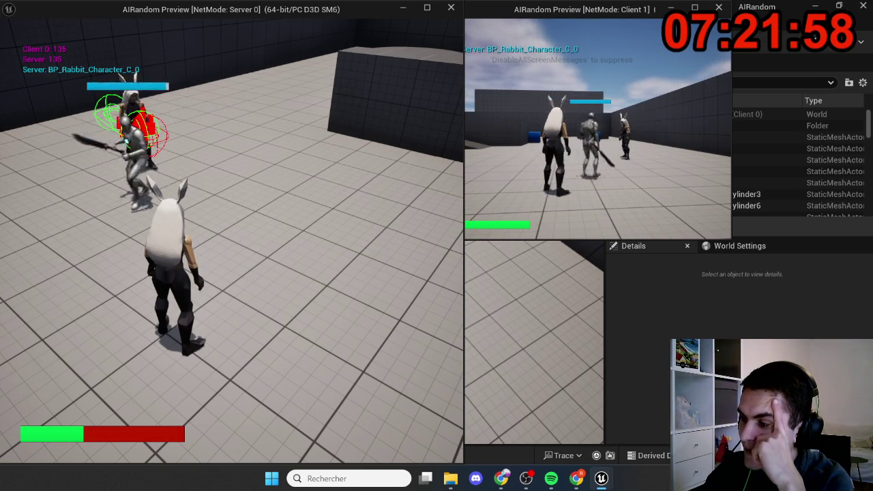
key("Escape")
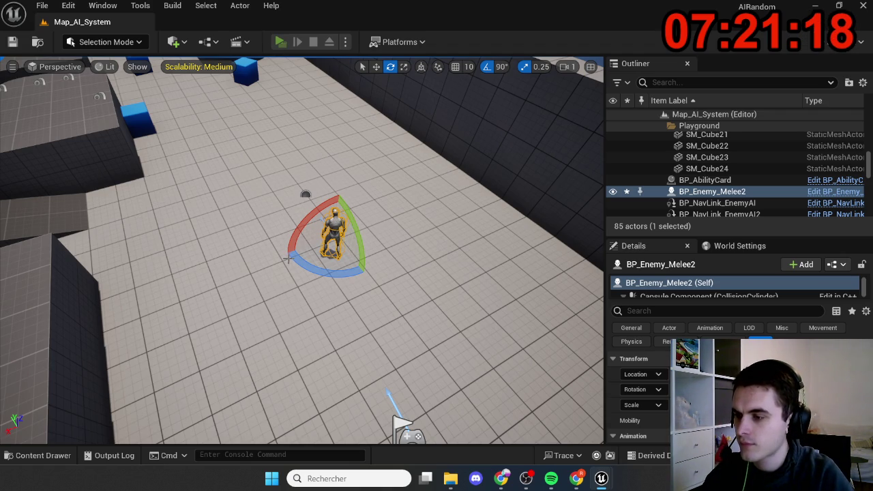
key("alt+p")
key("w")
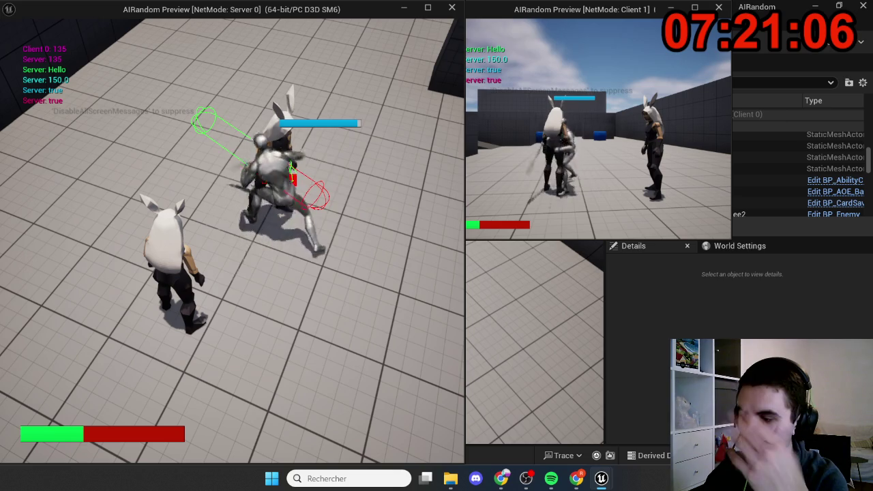
key("Escape")
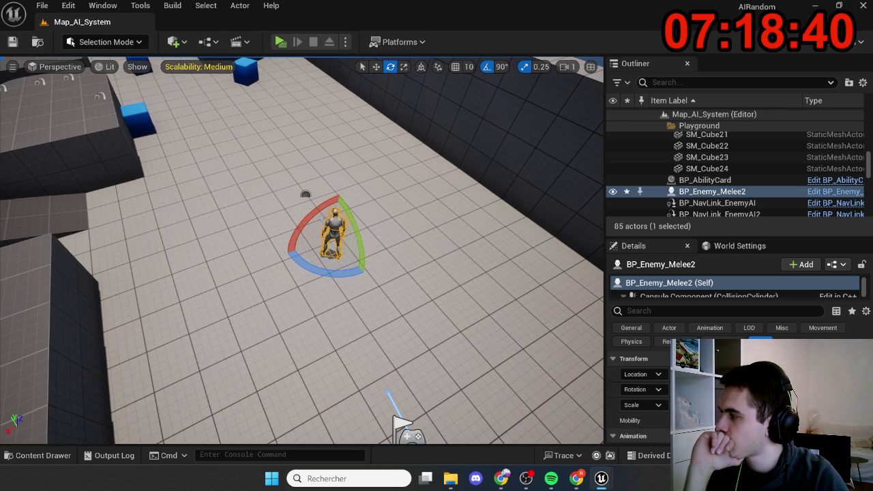
- Start another play session, select the blue cube, turn the view, then stop it
key("alt+p")
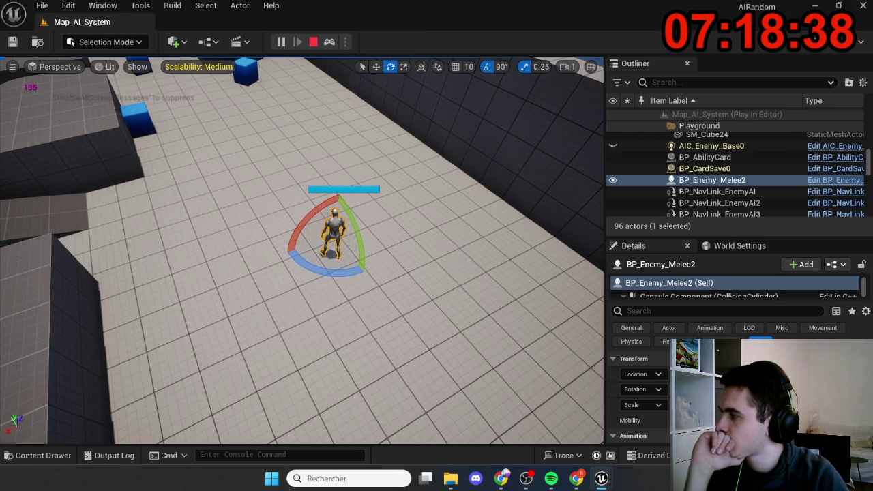
left_click(245, 77)
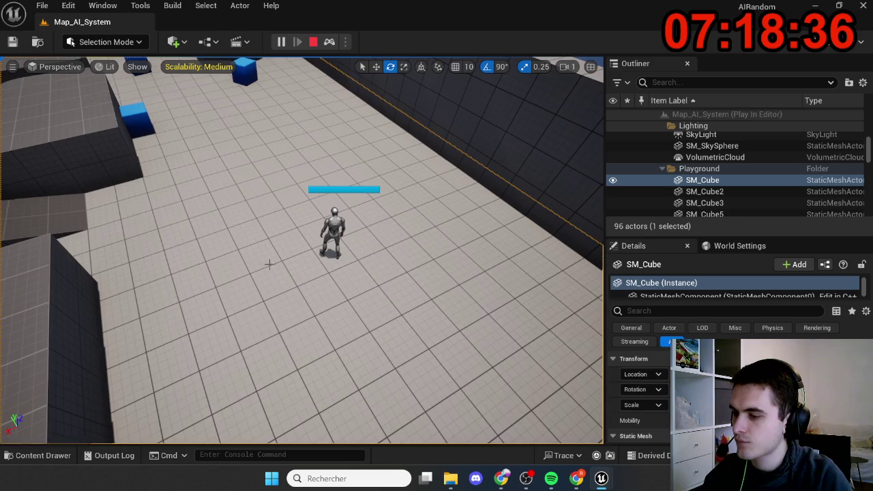
left_click_drag(268, 253, 321, 253)
left_click(313, 42)
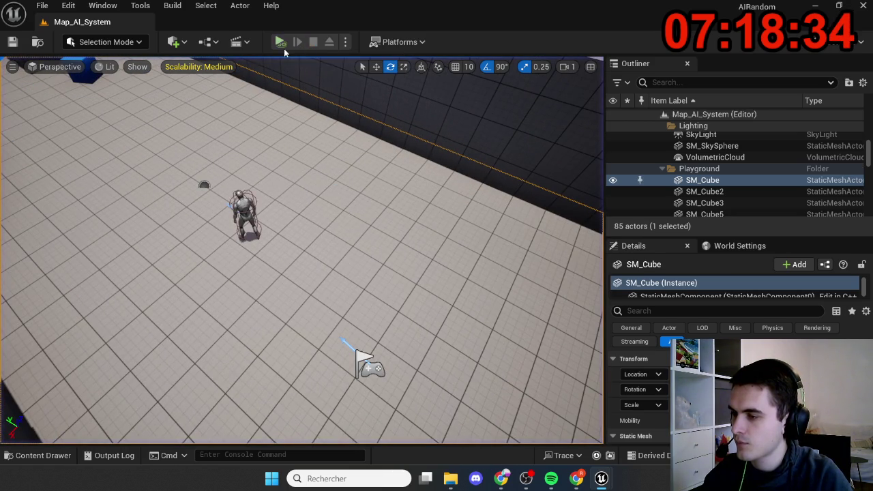
- Set Number of Players to 1 with Net Mode Play Standalone and play in Selected Viewport
left_click(281, 42)
left_click(313, 41)
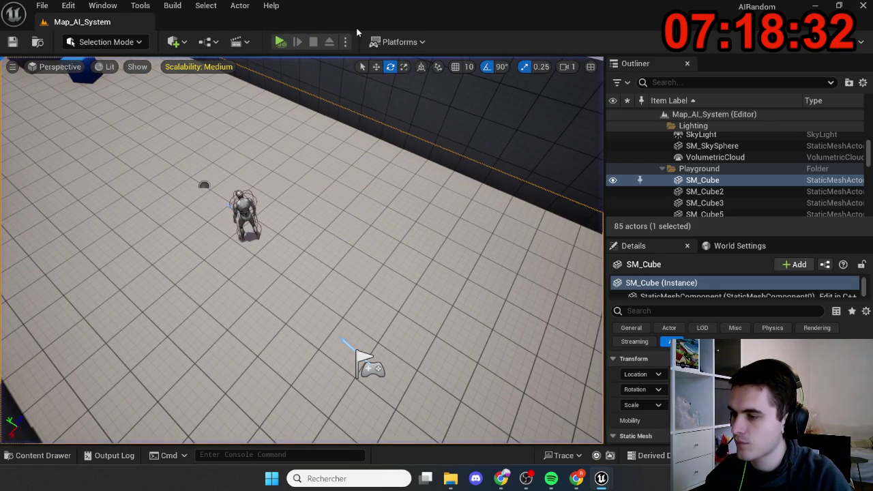
left_click(345, 41)
mouse_move(452, 306)
left_click(457, 290)
type("1")
left_click(543, 308)
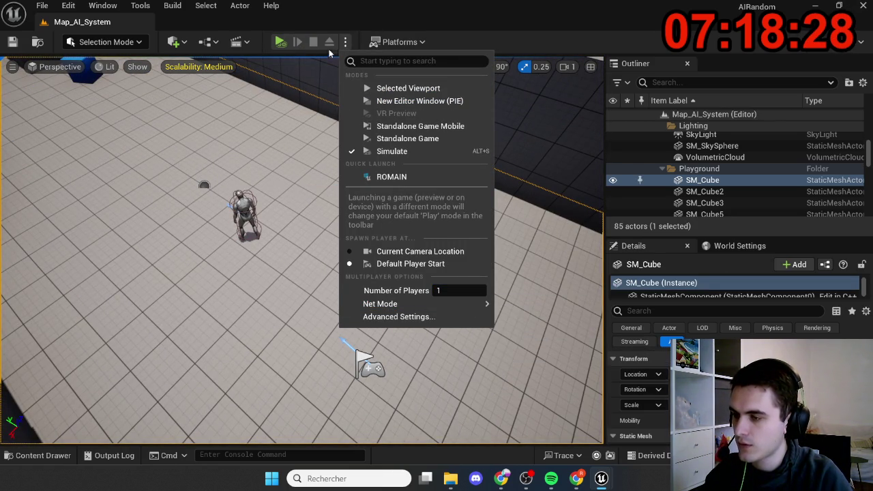
left_click(388, 88)
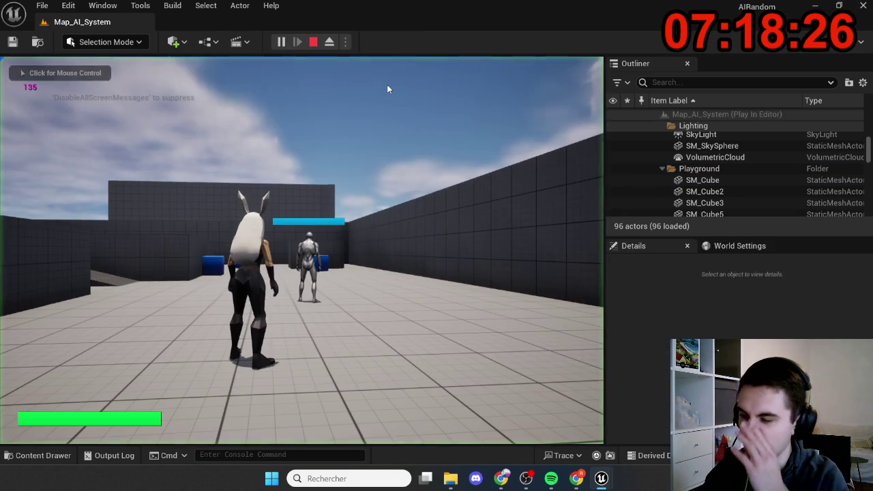
- Run the rabbit at the enemy in the viewport game, stop, then replay Map_AI_System
left_click(388, 88)
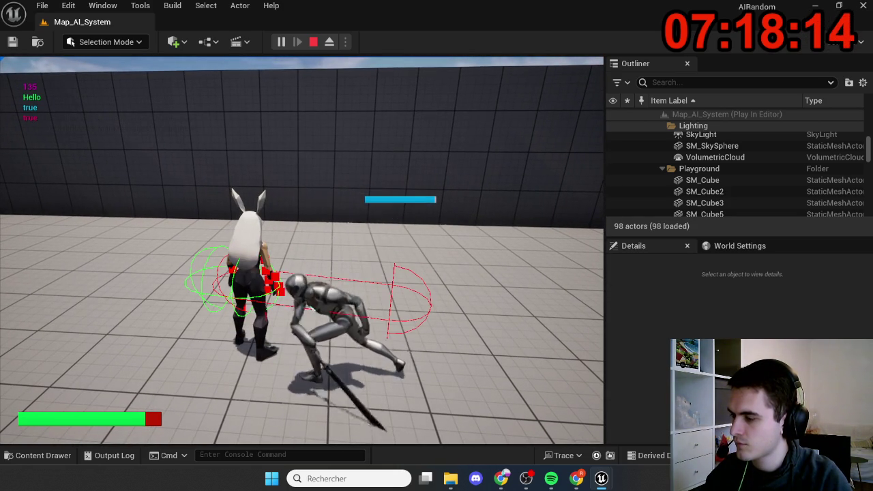
key("w")
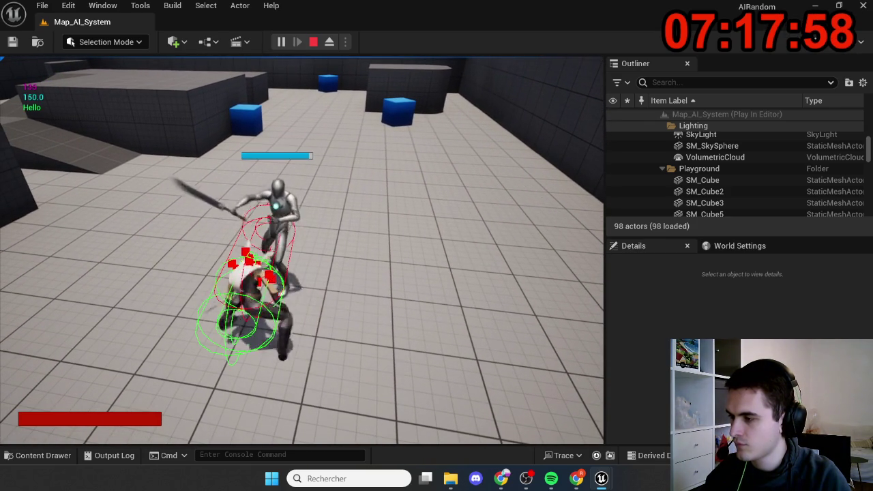
key("Escape")
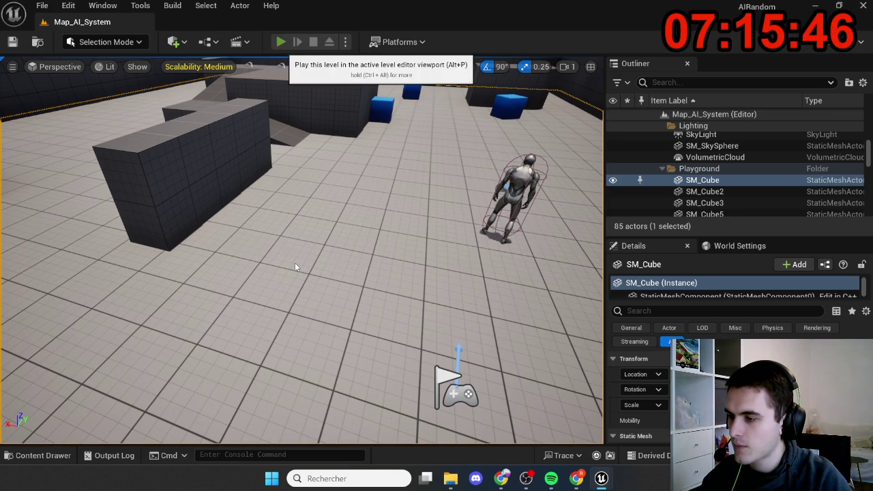
key("alt+p")
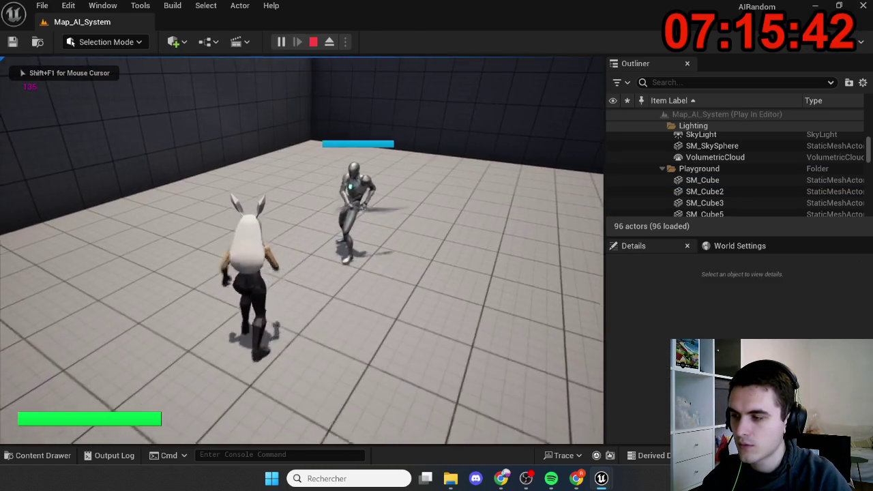
key("super")
left_click(698, 287)
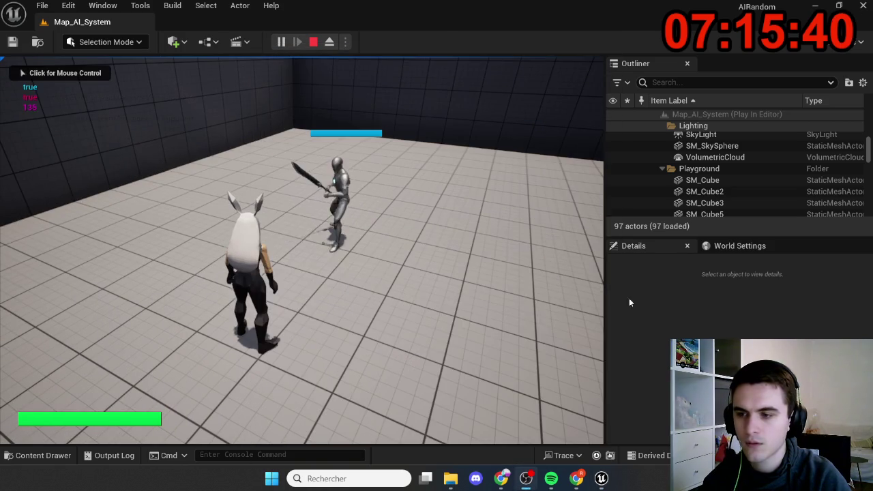
left_click(460, 325)
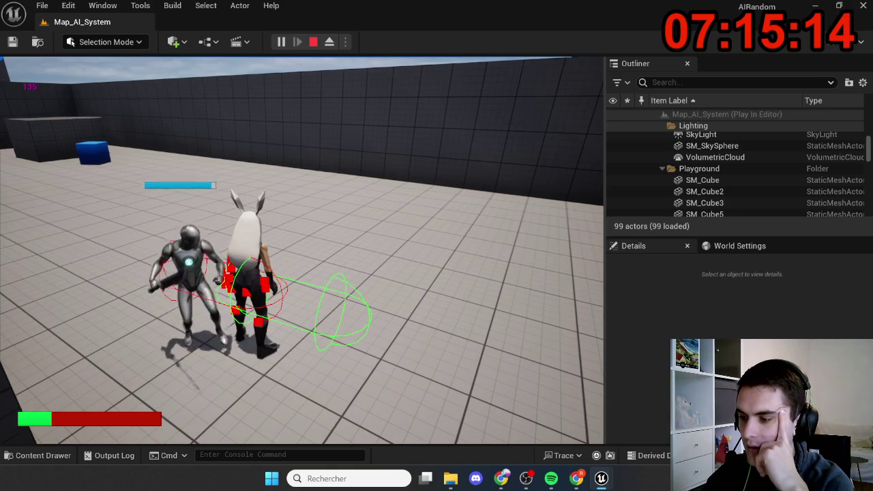
key("Escape")
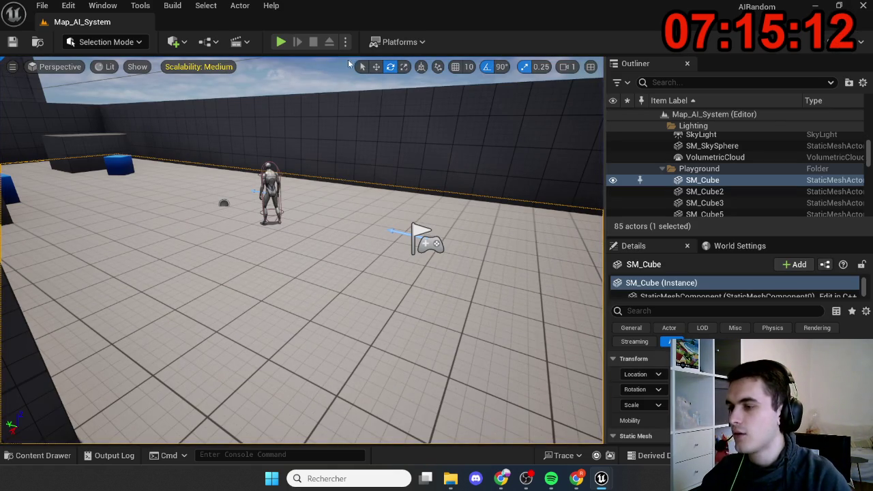
- Set Number of Players to 2 with Play As Listen Server and start playing
left_click(345, 42)
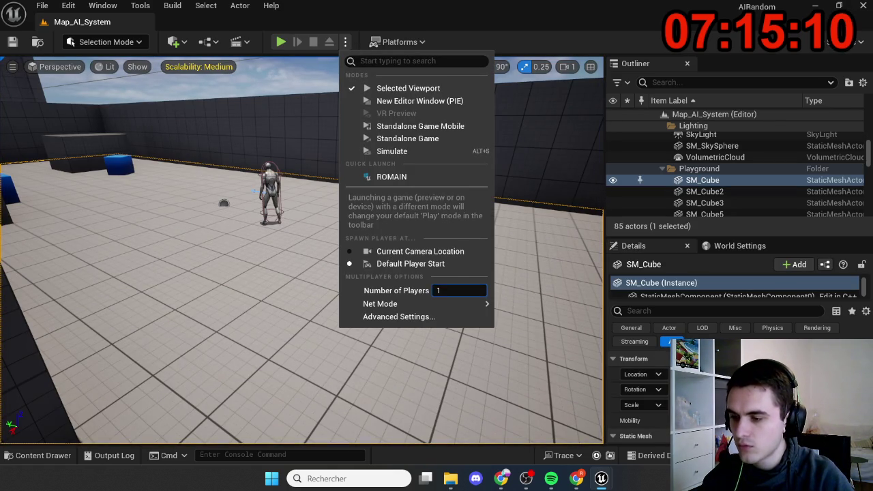
left_click_drag(457, 288, 467, 287)
mouse_move(470, 303)
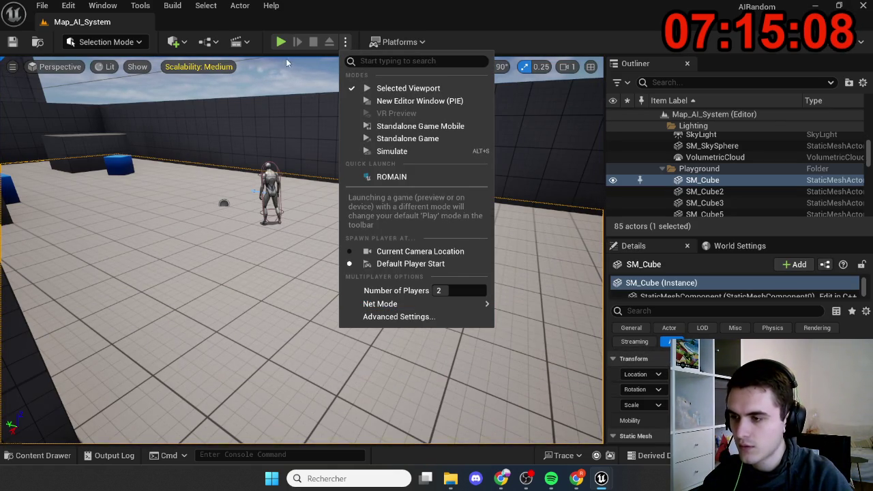
left_click(280, 42)
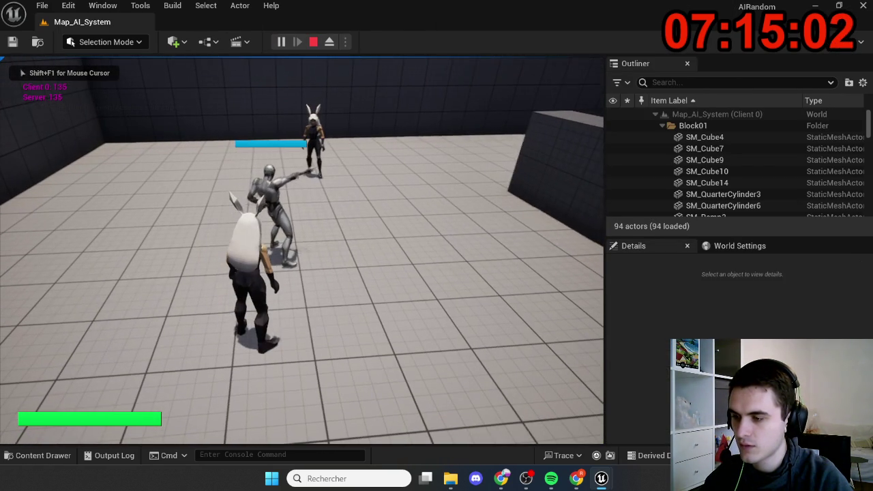
- Free the mouse with Shift+F1 and stop the two-player session
key("shift+F1")
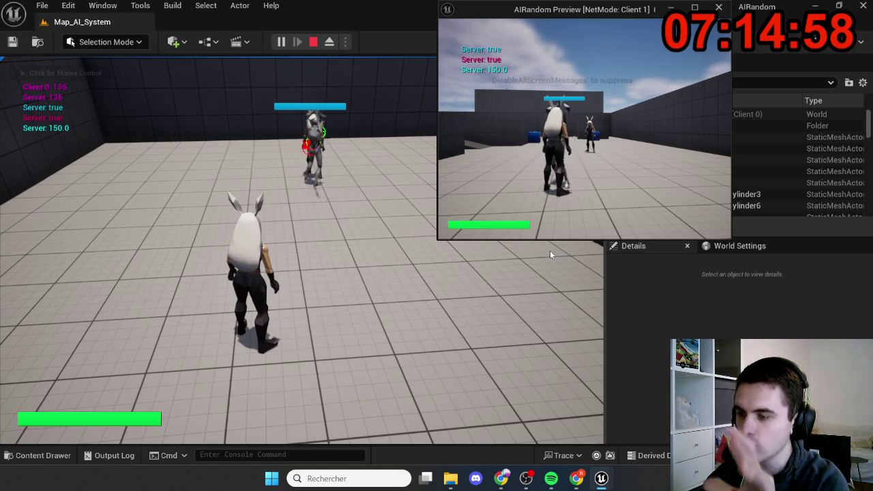
key("Escape")
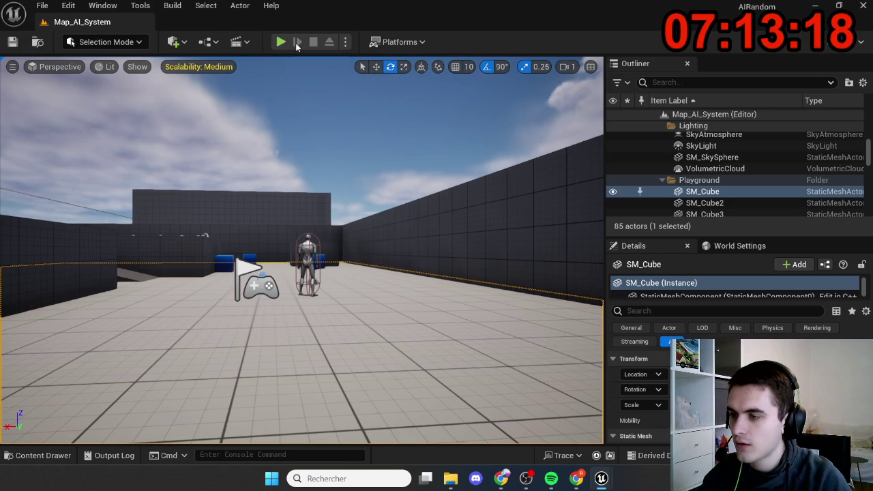
left_click(345, 42)
- Switch play mode to New Editor Window (PIE), test a run at the enemy, stop, and relaunch
left_click(395, 100)
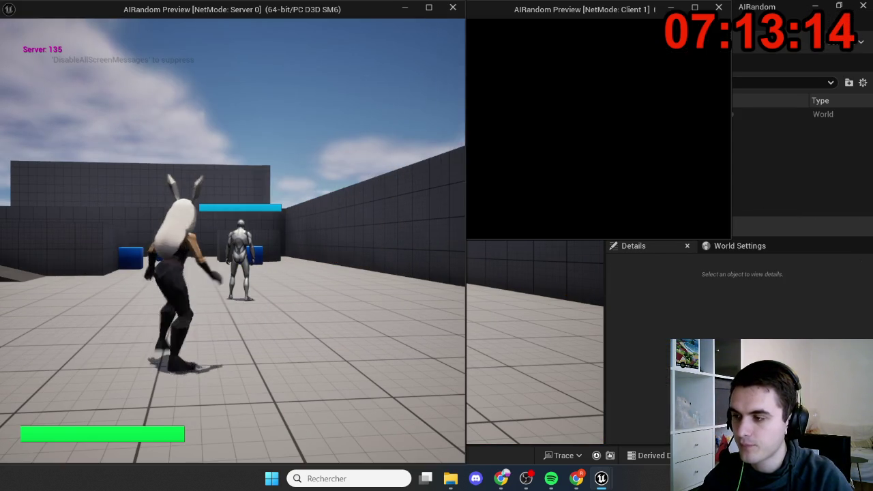
key("w")
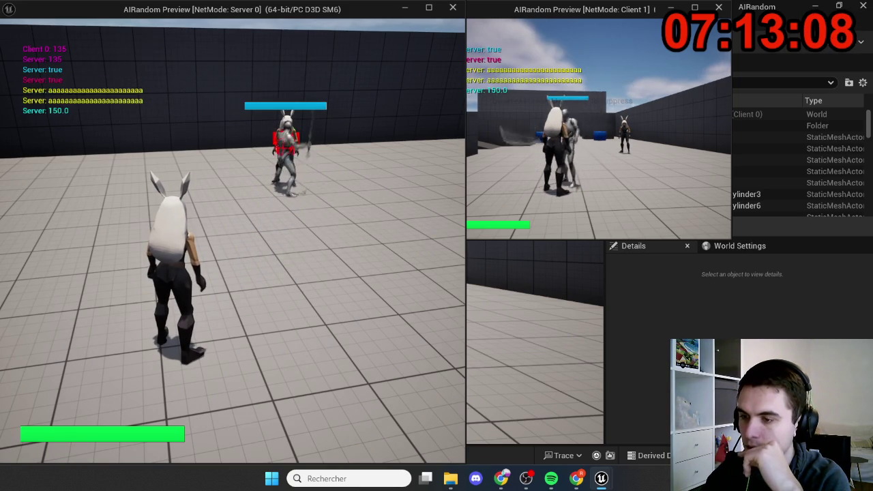
key("Escape")
left_click(464, 273)
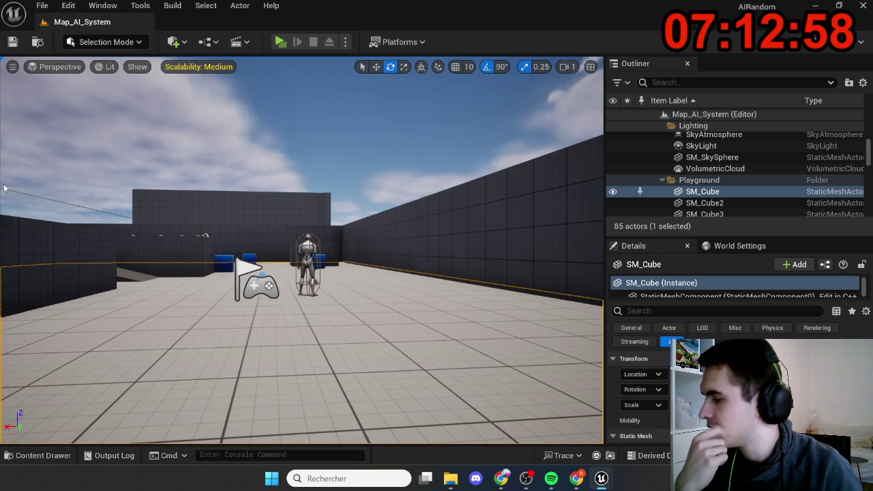
key("alt+p")
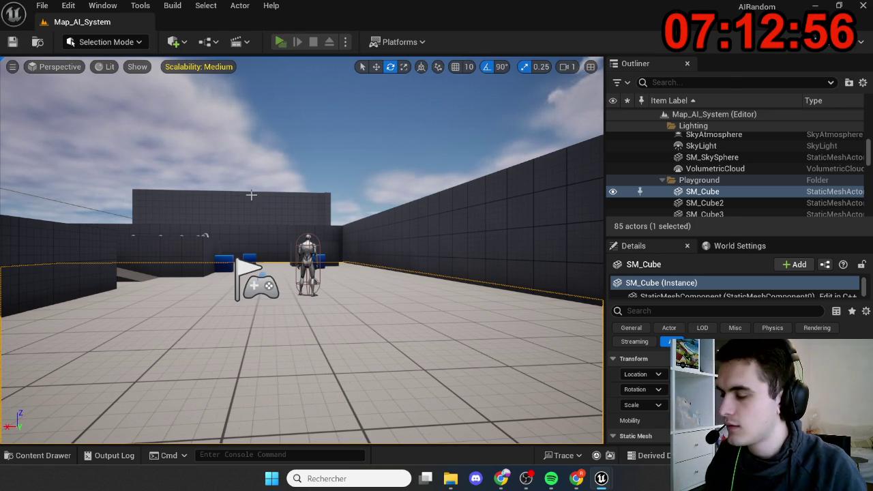
key("w")
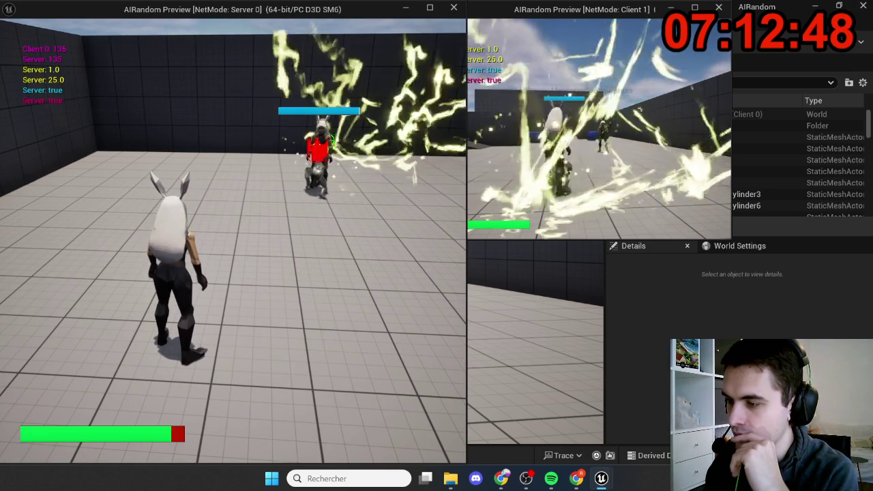
key("Escape")
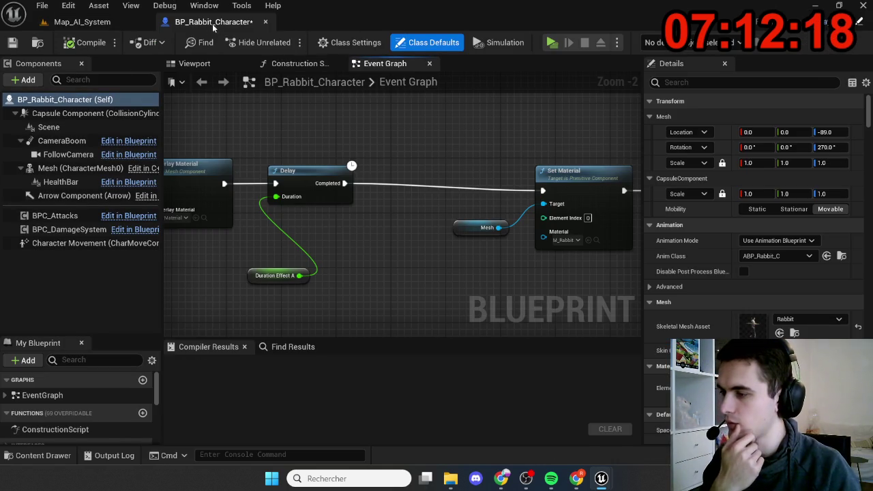
- Go back to the Map_AI_System level tab and launch another server-client playtest
left_click(82, 22)
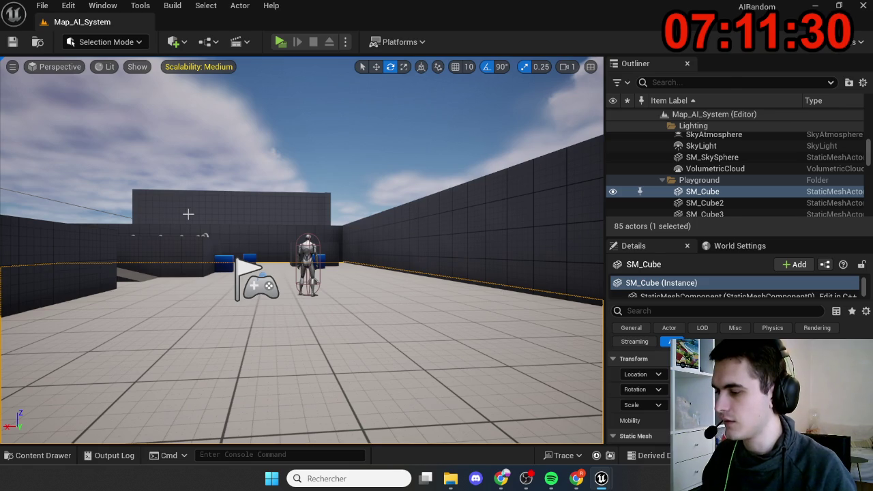
key("alt+p")
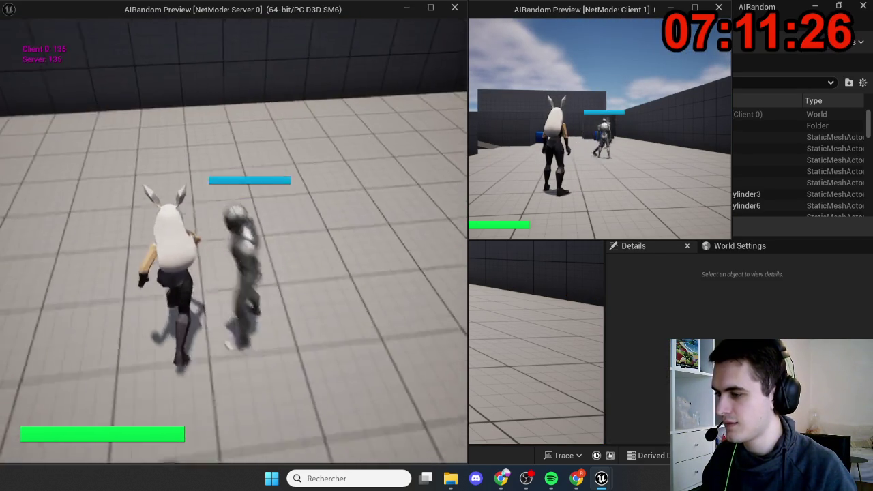
- Stop the current playtest, then launch a fresh server-client session
key("Escape")
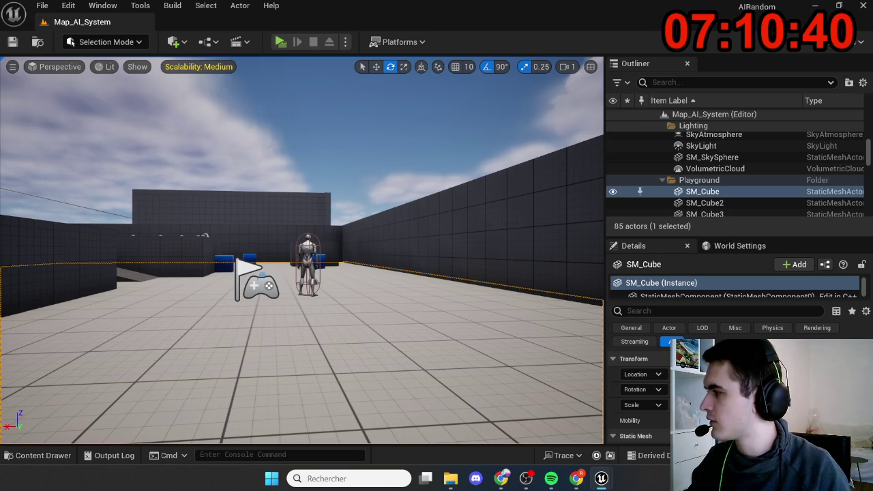
key("alt+p")
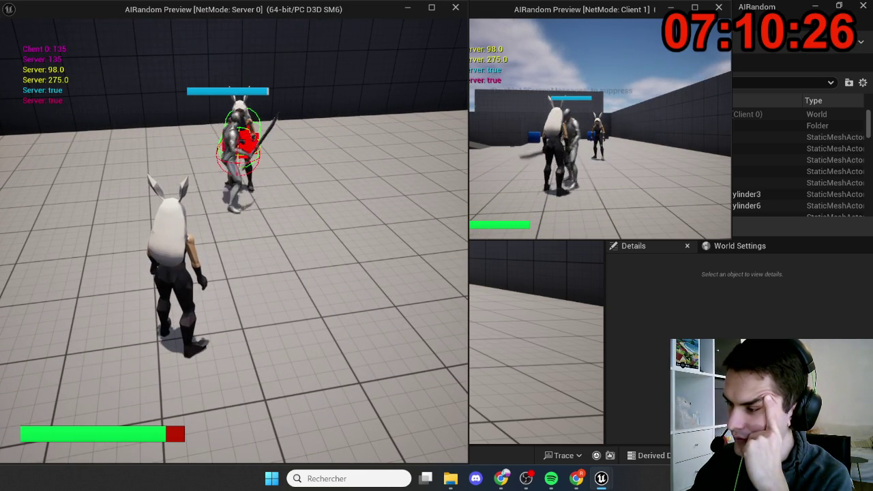
- Stop the test, then play again running the rabbit toward the enemy mannequin
key("Escape")
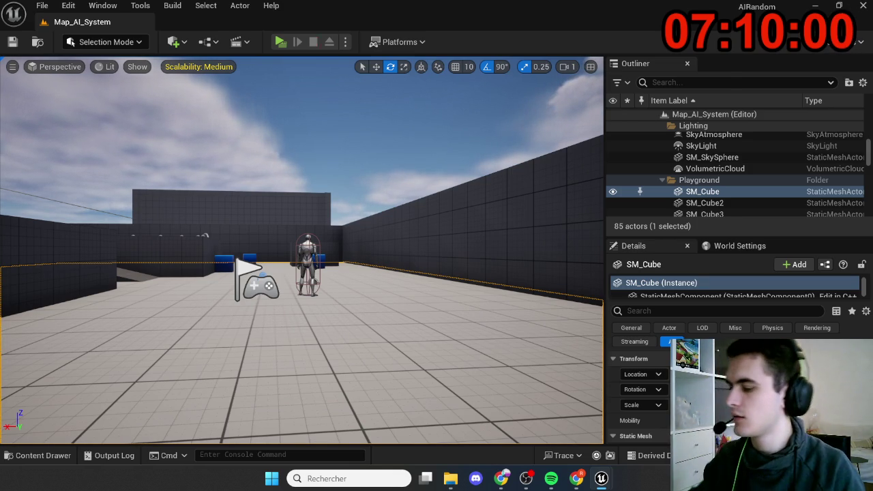
key("alt+p")
key("w")
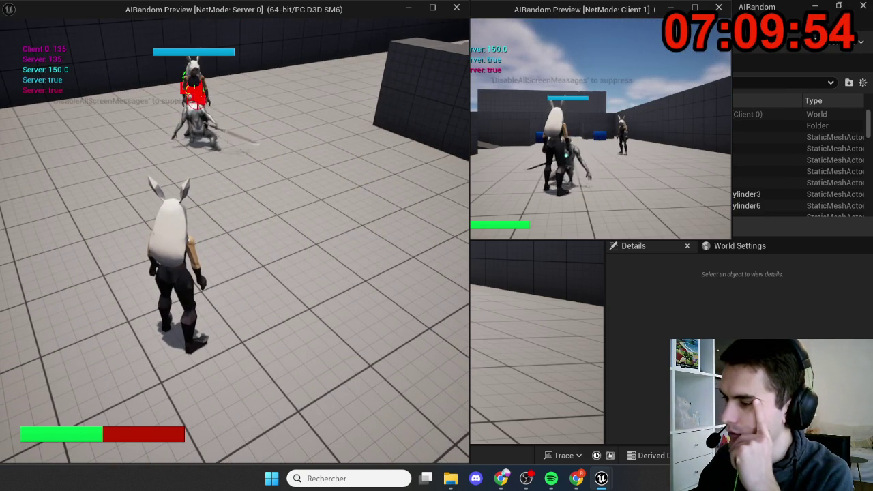
key("Escape")
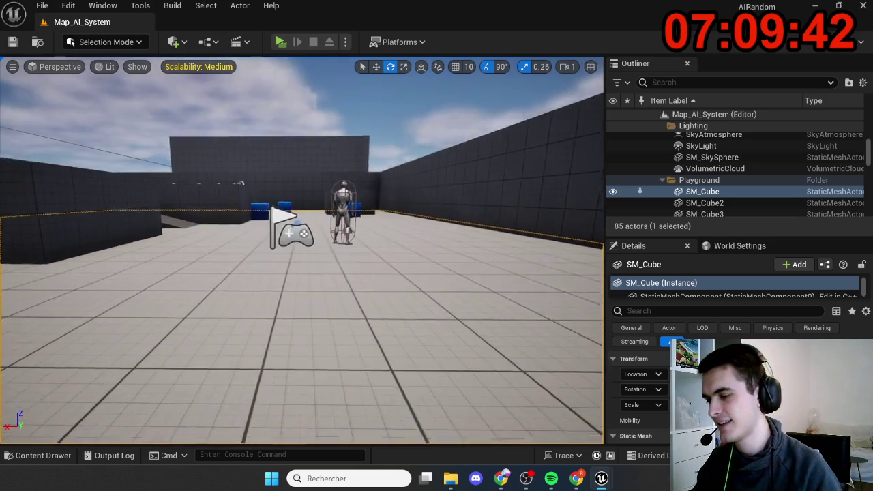
- Duplicate BP_Enemy_Melee2 twice beside it and start a three-enemy multiplayer test
left_click(345, 223)
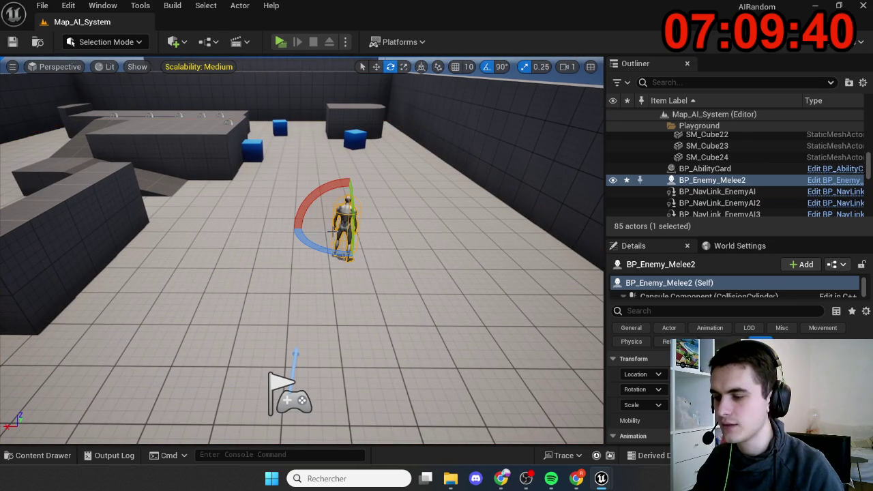
key("w")
mouse_move(382, 229)
left_mouse_down("alt")
mouse_move(285, 227)
mouse_move(445, 228)
left_mouse_up("alt")
left_click(285, 227, "alt")
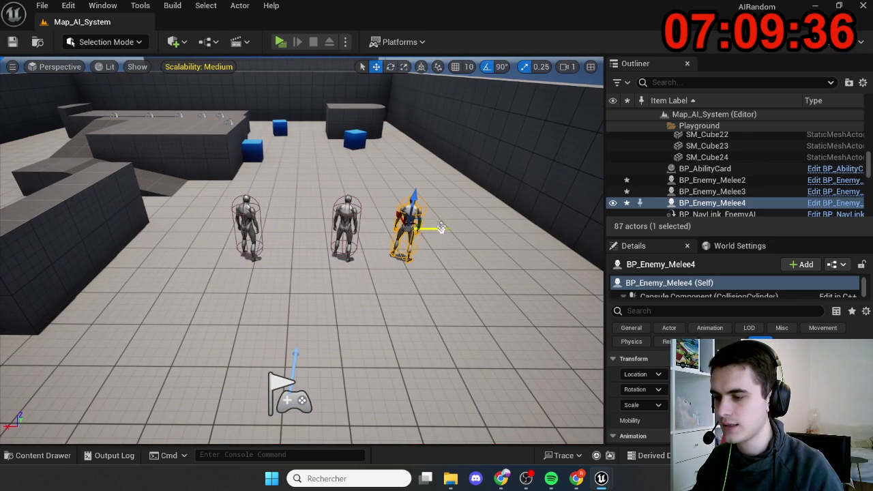
left_click(280, 42)
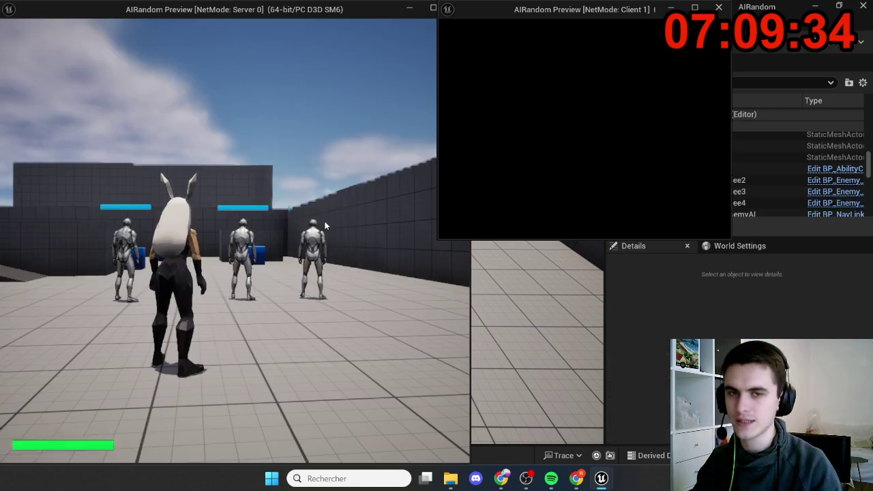
- Run the rabbit at the three enemies, bring up the client window, then stop the test
key("w")
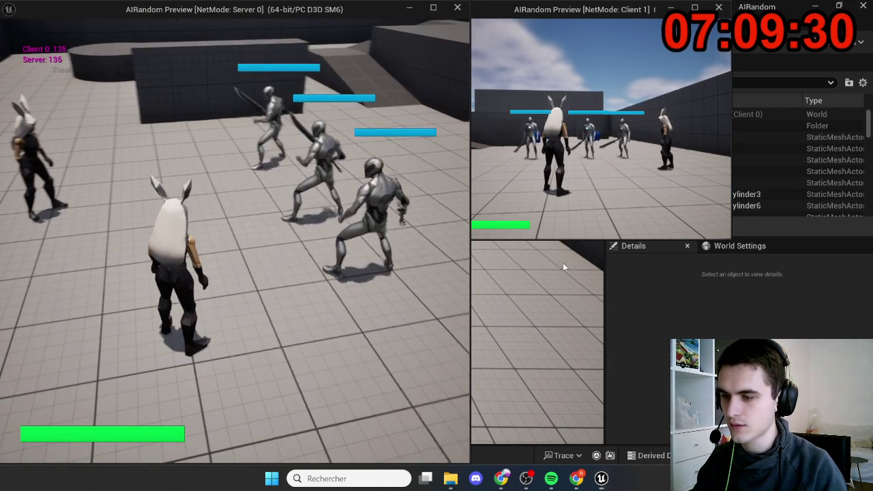
key("super")
left_click(654, 171)
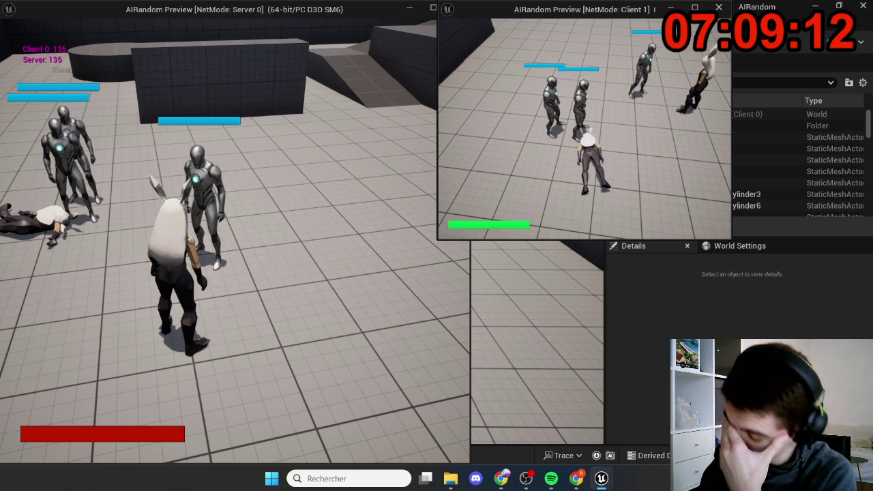
key("Escape")
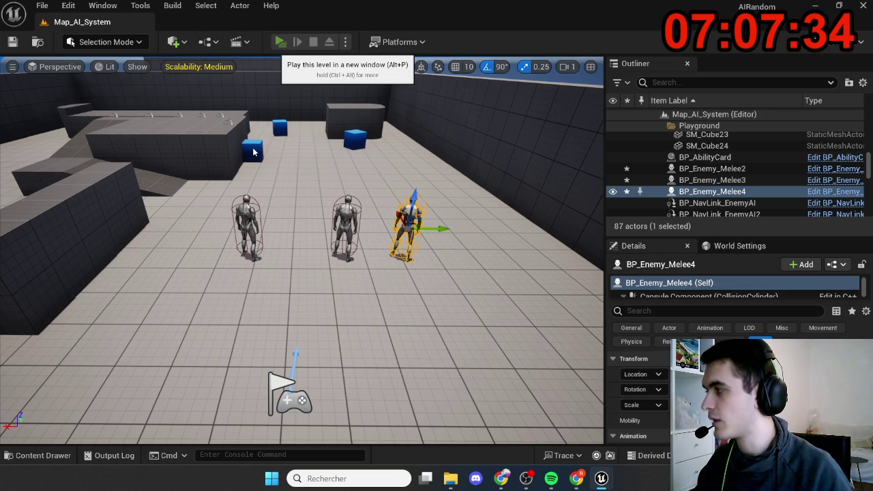
- Start a new multiplayer test, bringing the client then server preview windows forward
key("alt+p")
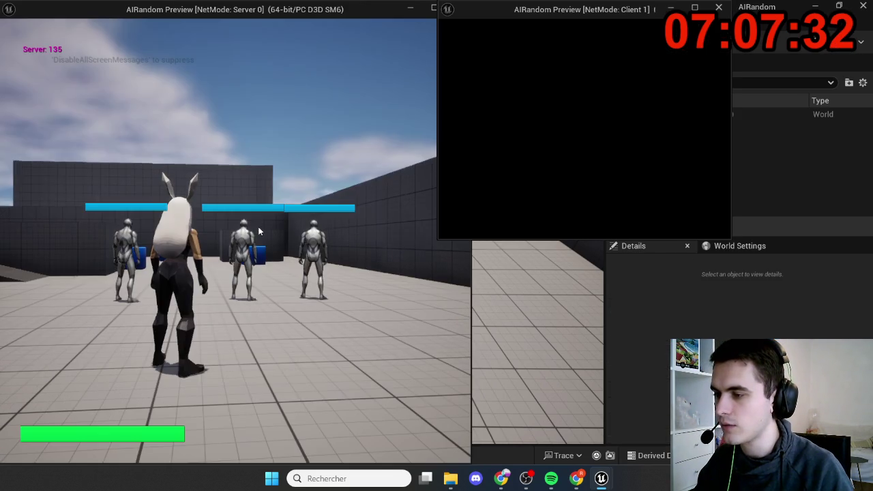
key("w")
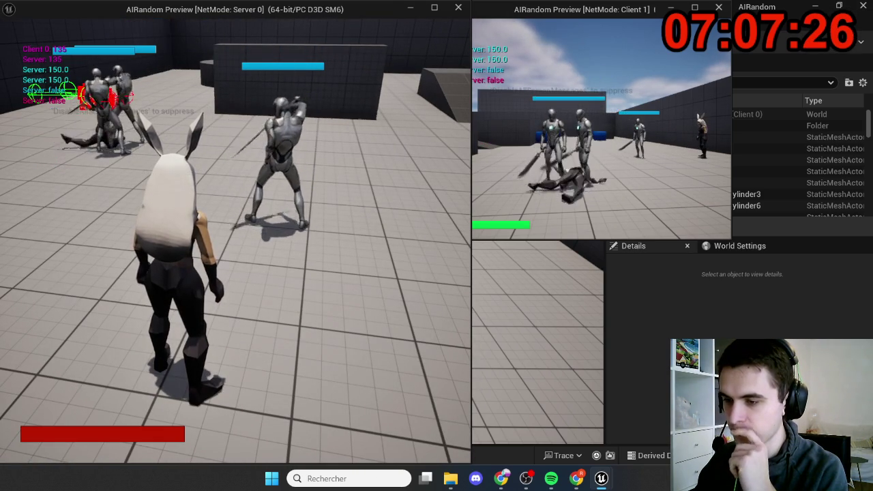
key("super")
left_click(664, 202)
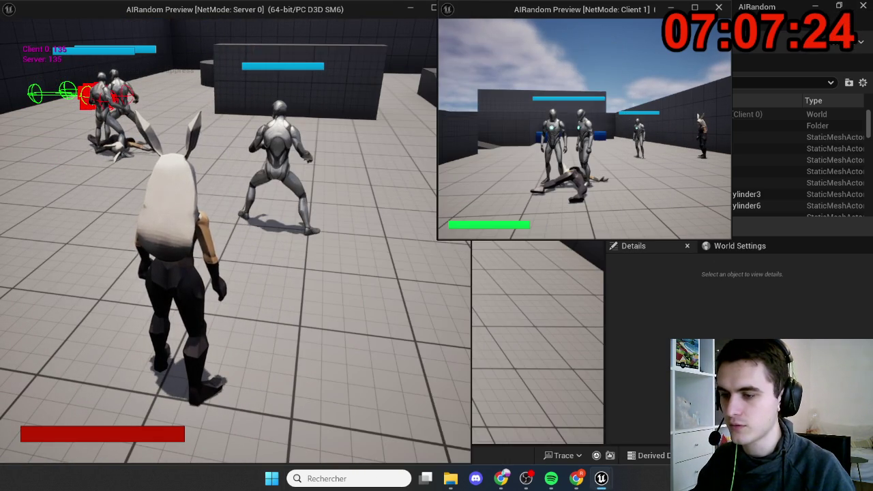
key("super")
left_click(235, 239)
- Run the rabbit among the melee robots in the server window, then leave the game
key("w")
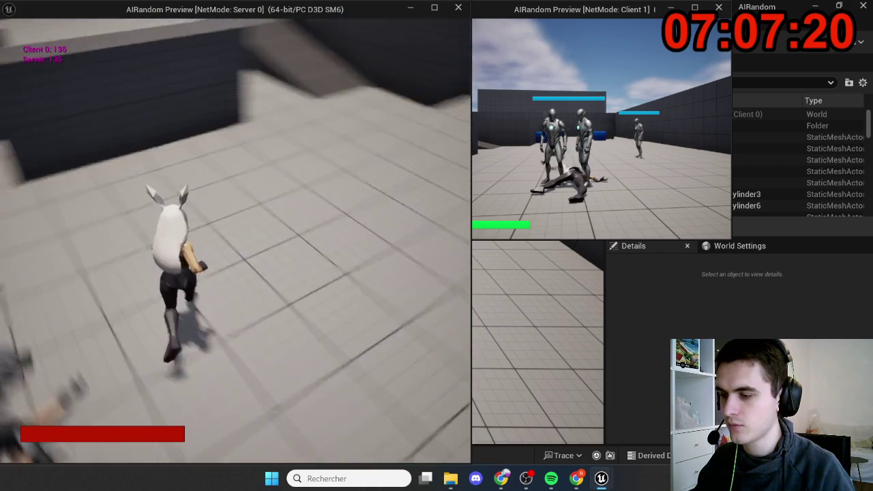
key("w")
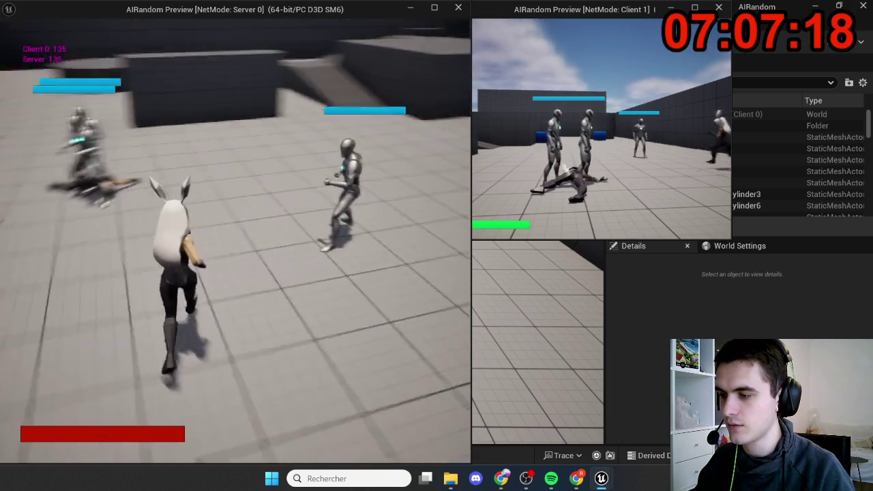
key("w")
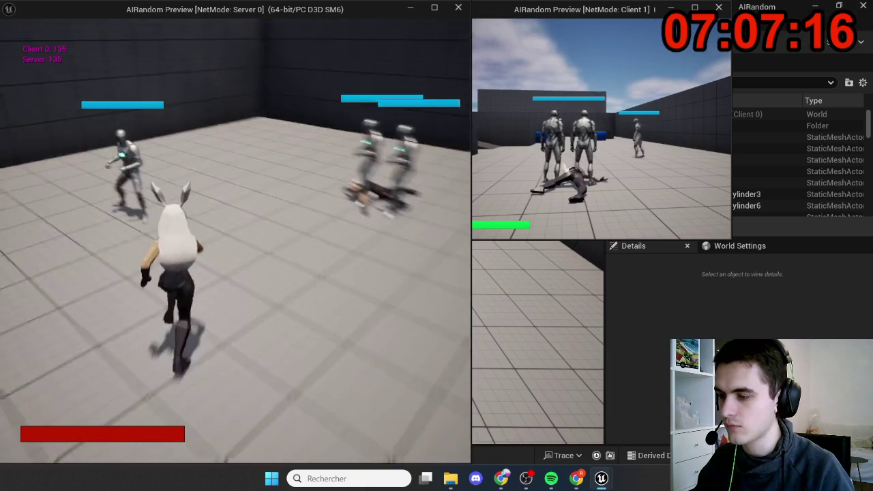
key("w")
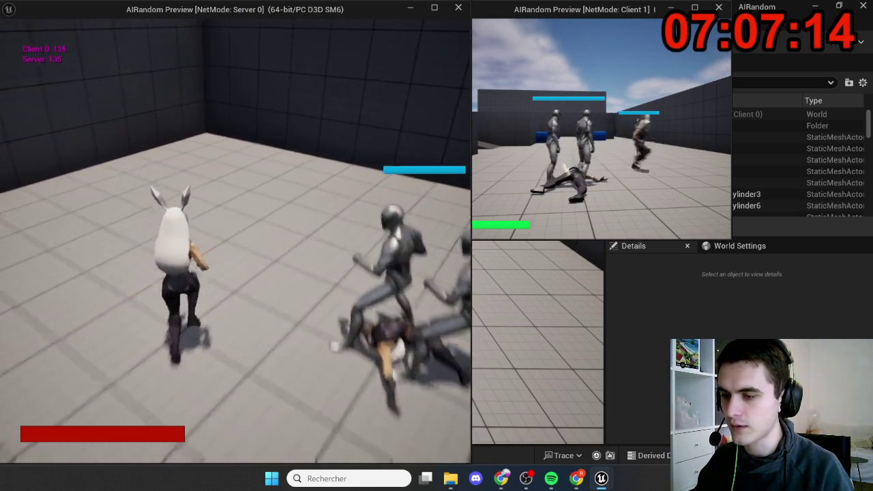
key("w")
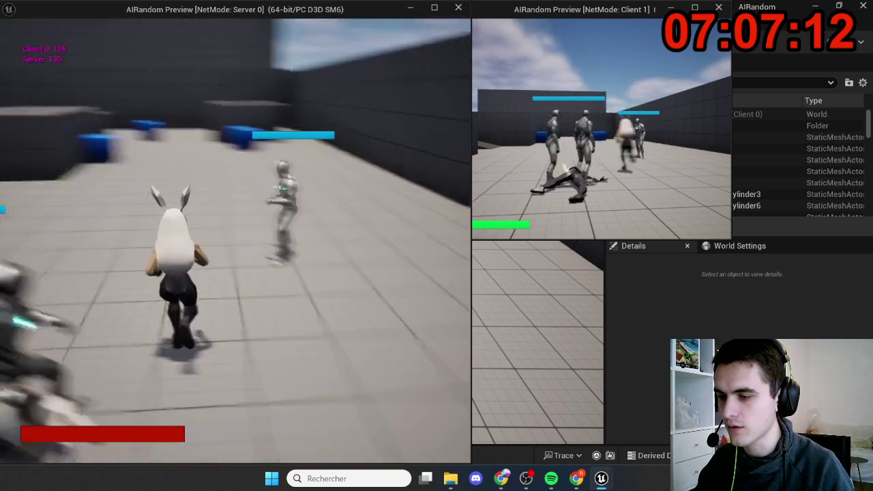
key("w")
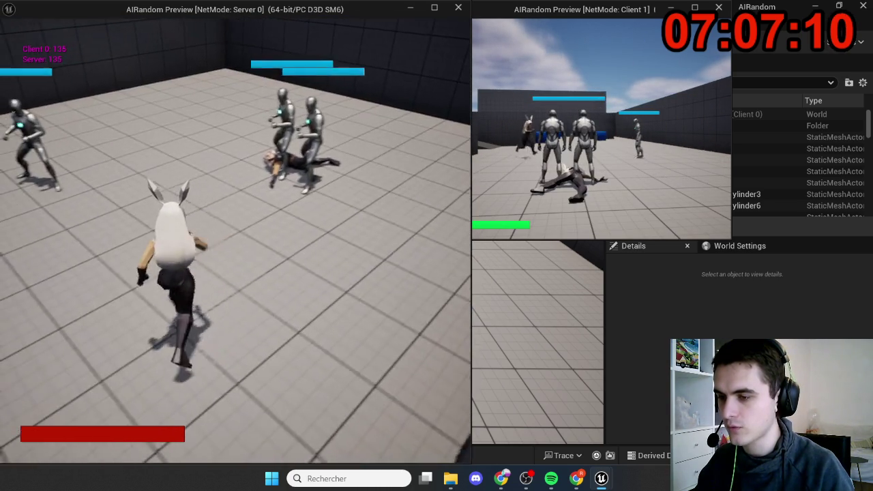
key("Escape")
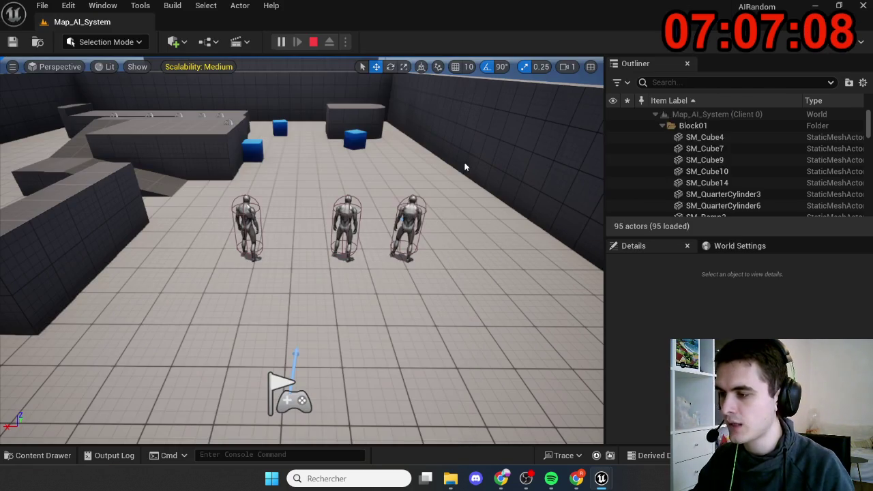
- Select the third enemy robot, BP_Enemy_Melee4, in the level viewport
left_click(408, 225)
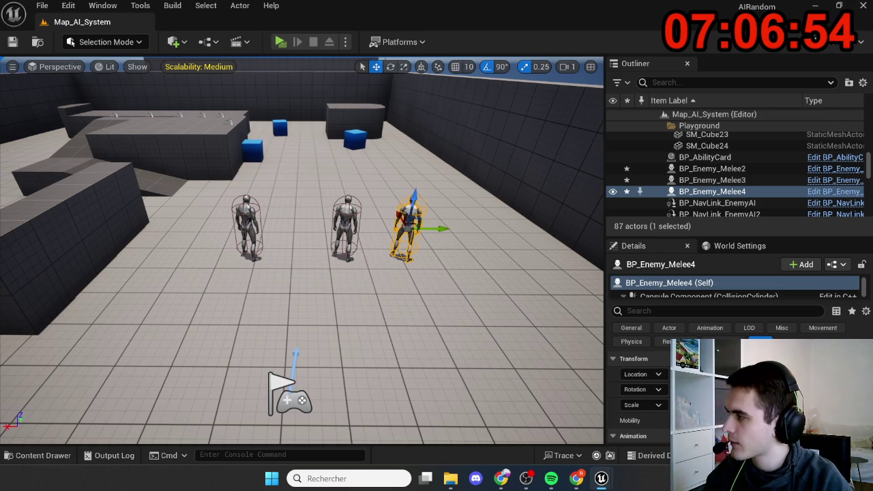
- Launch a multiplayer server-and-client play test with Alt+P
key("alt+p")
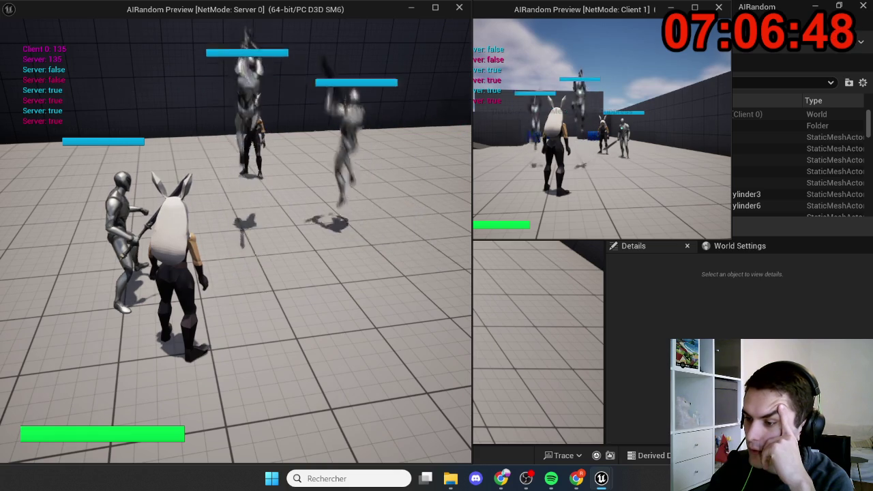
- Run the rabbit forward into the melee enemies, then stop the play test
key("w")
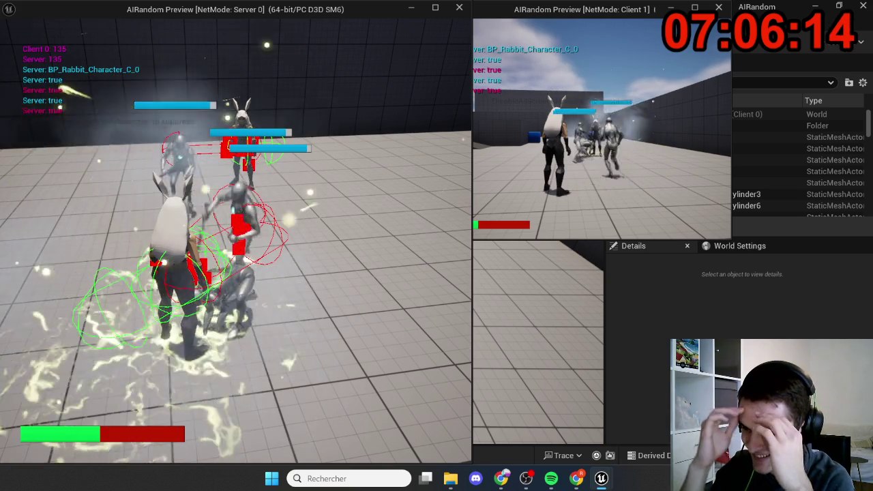
key("Escape")
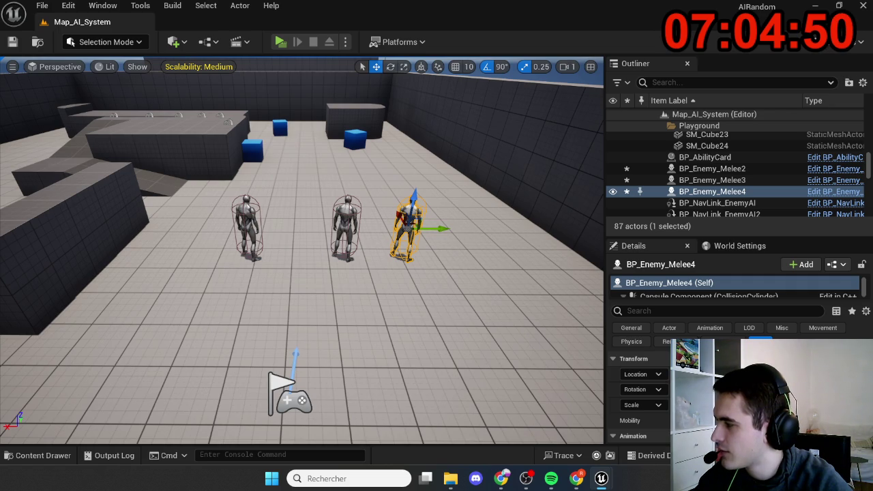
- Bring up the Windows Start menu from the editor
key("super")
key("super")
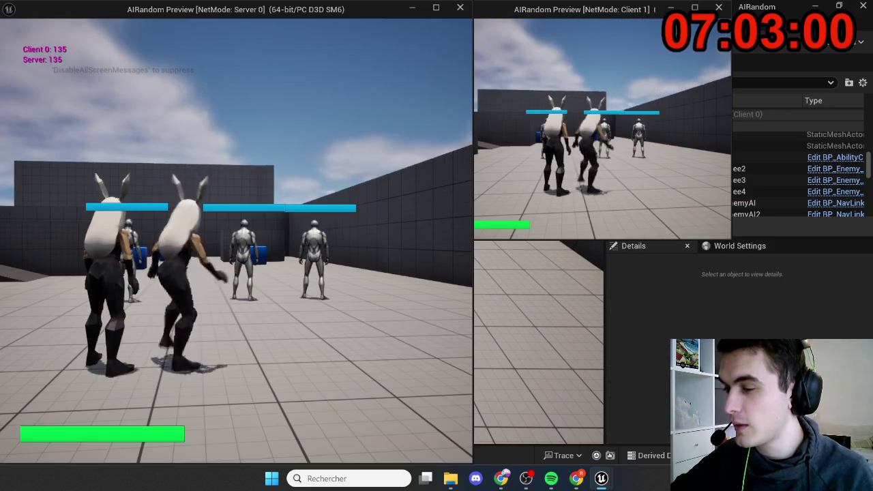
- Fight the enemies until the rabbit's health runs out, then stop and select BP_Enemy_Melee4
key("w")
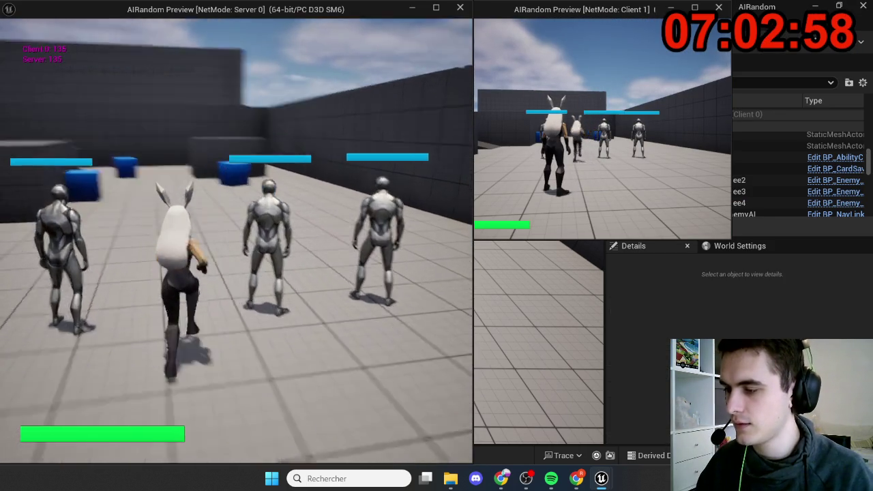
key("w")
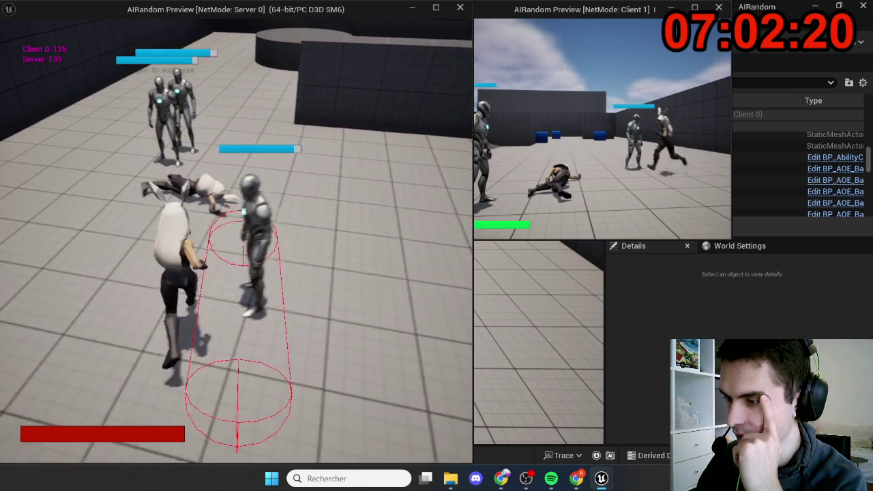
key("Escape")
left_click(408, 229)
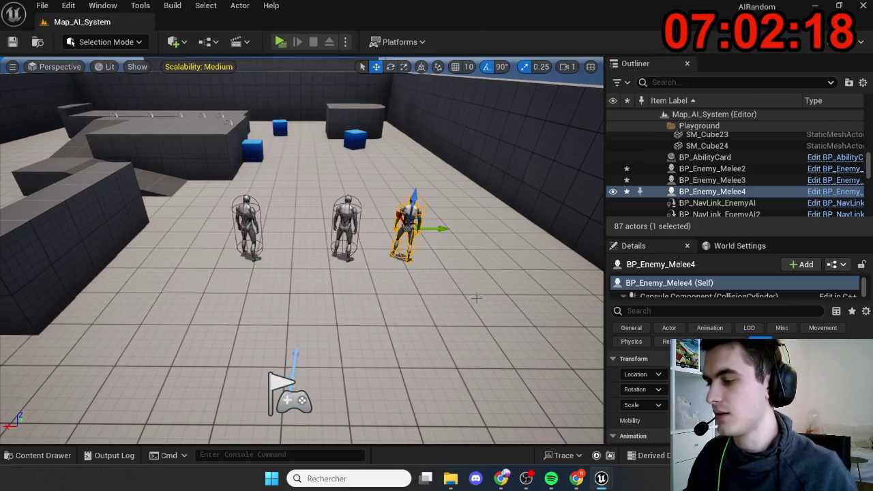
scroll(292, 238, "up", 3)
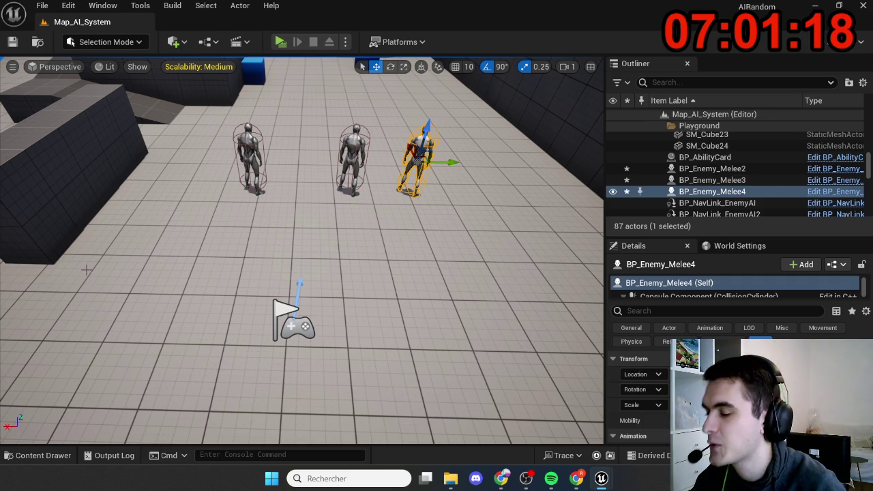
key("alt+p")
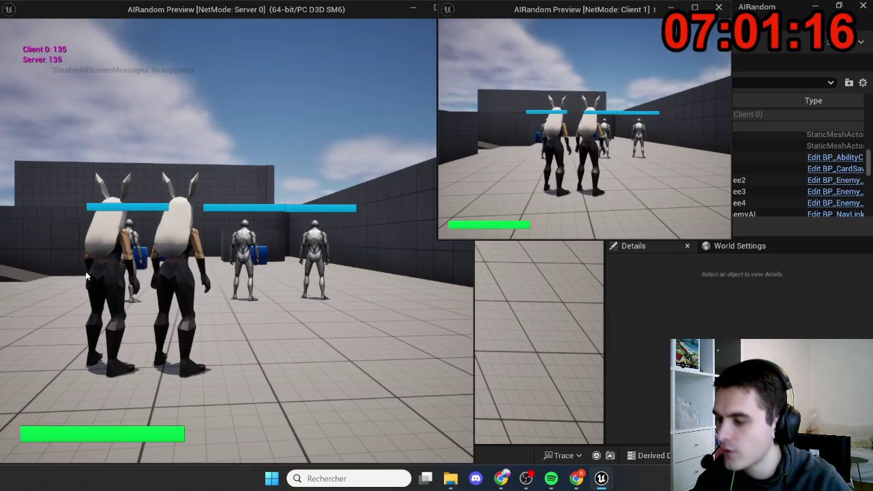
- Run the server rabbit into the enemy group, stop, then relaunch the multiplayer test
left_click(86, 275)
key("w")
key("w")
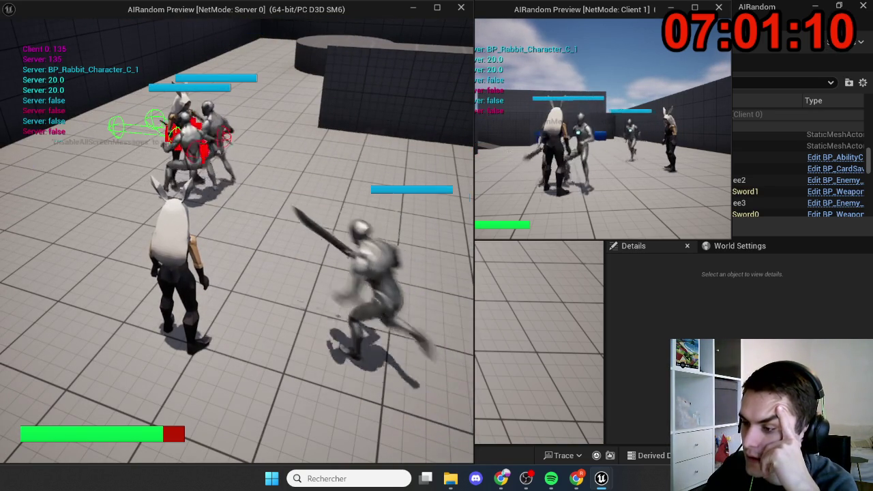
key("w")
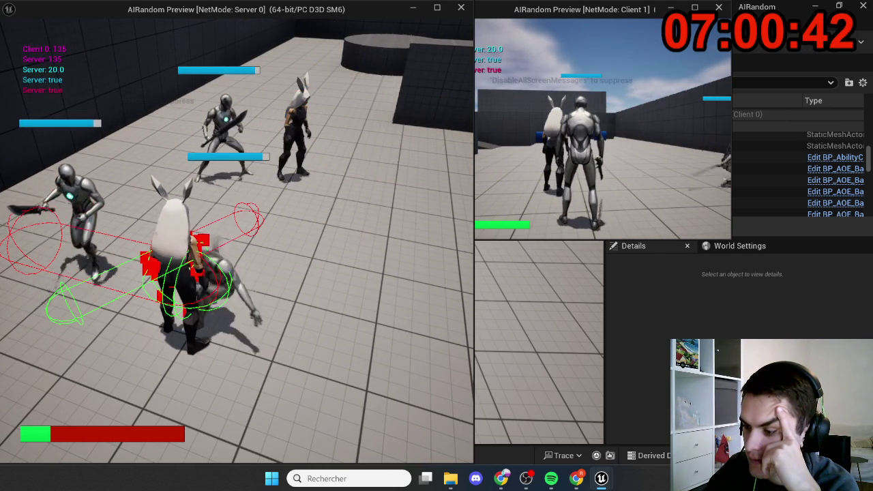
key("Escape")
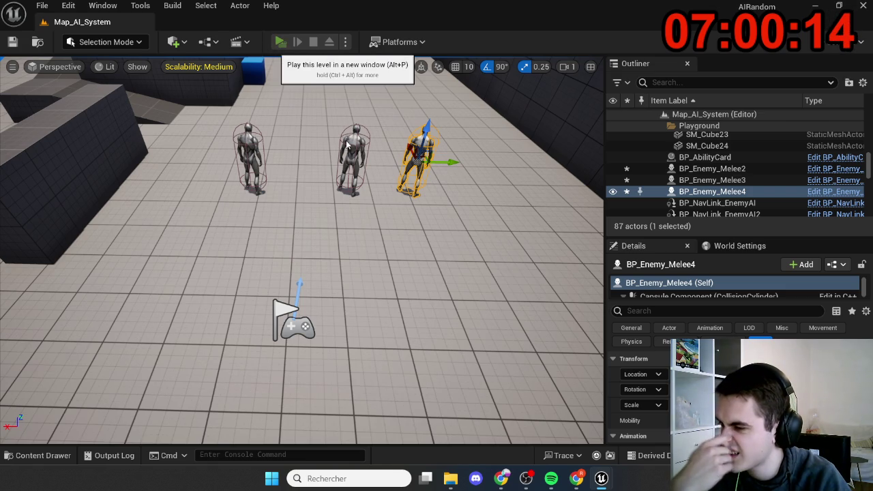
key("alt+p")
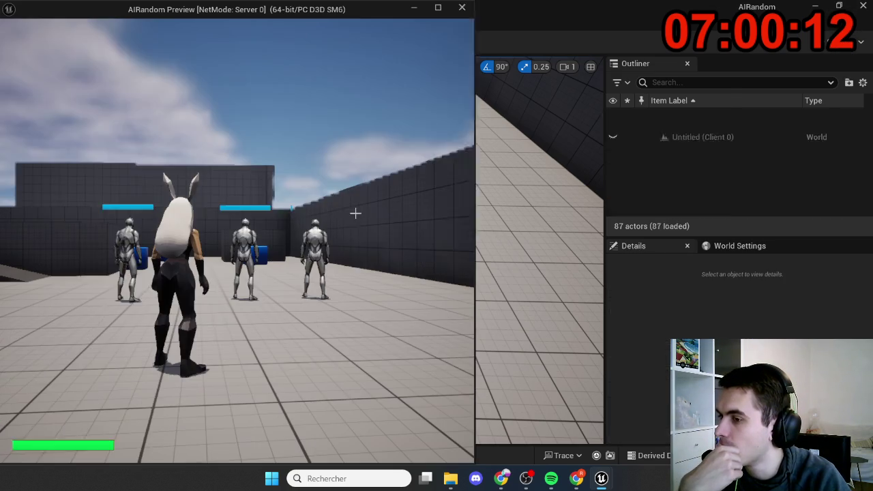
- Stop the play test and return to the Map_AI_System level with its three melee enemies
key("Escape")
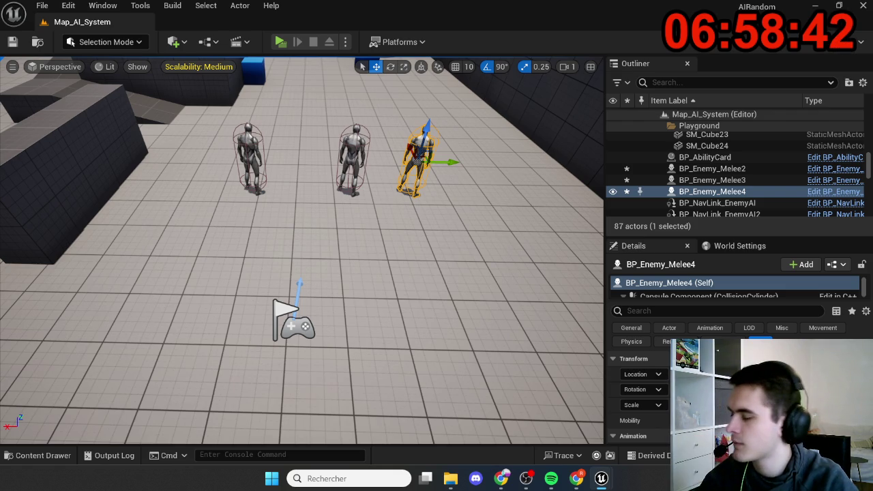
key("alt+p")
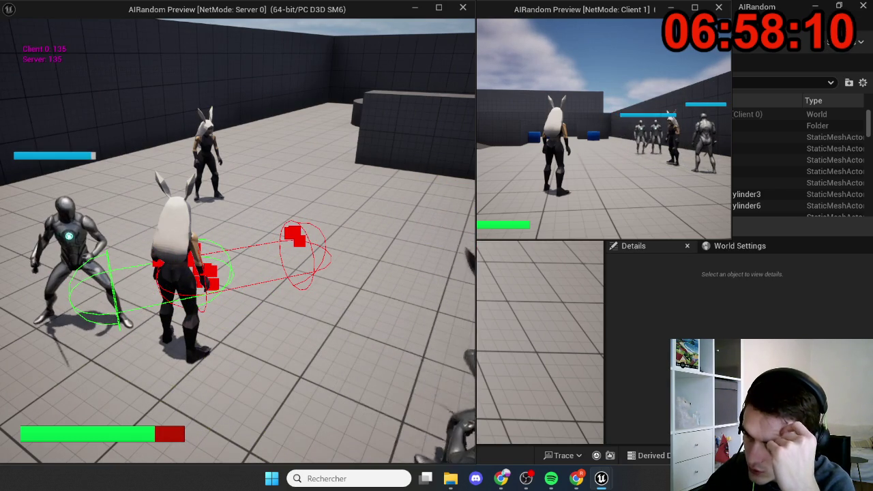
key("Escape")
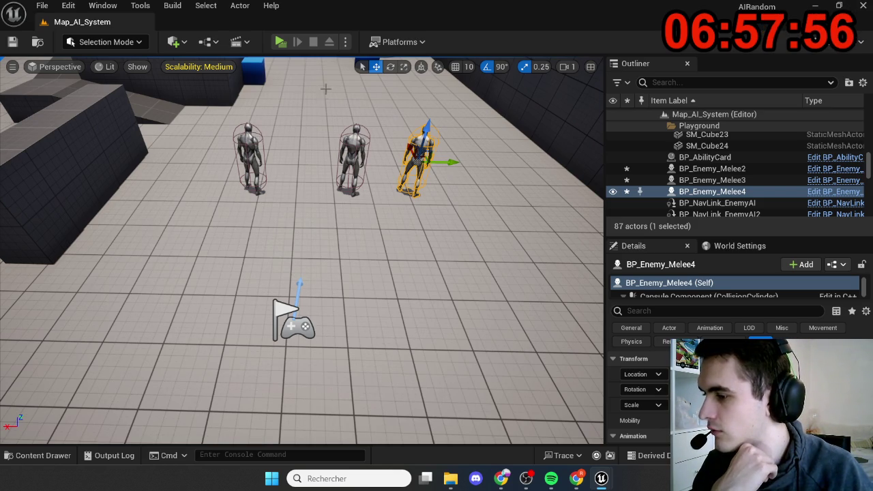
left_click(281, 42)
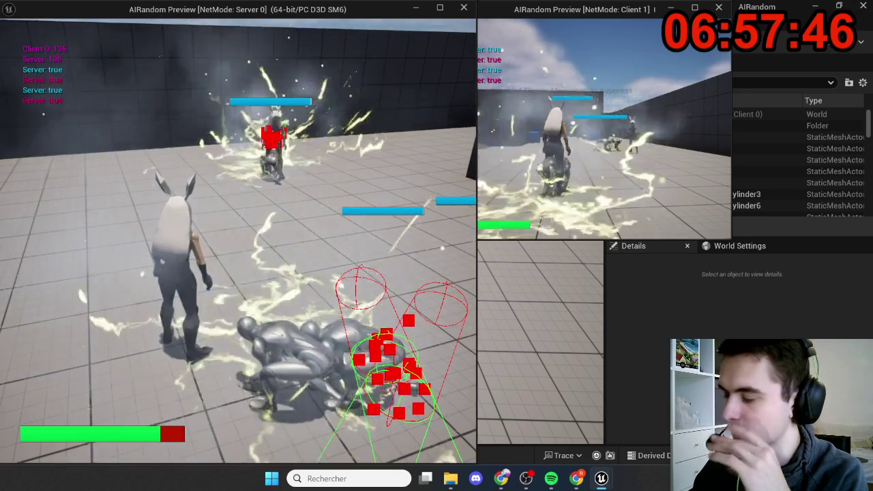
key("Escape")
left_click(415, 161)
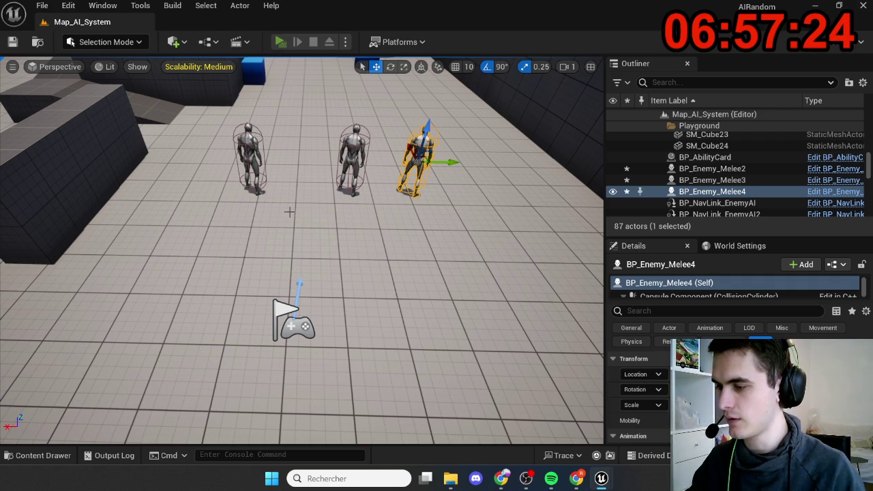
key("alt+p")
left_click(291, 242)
key("w")
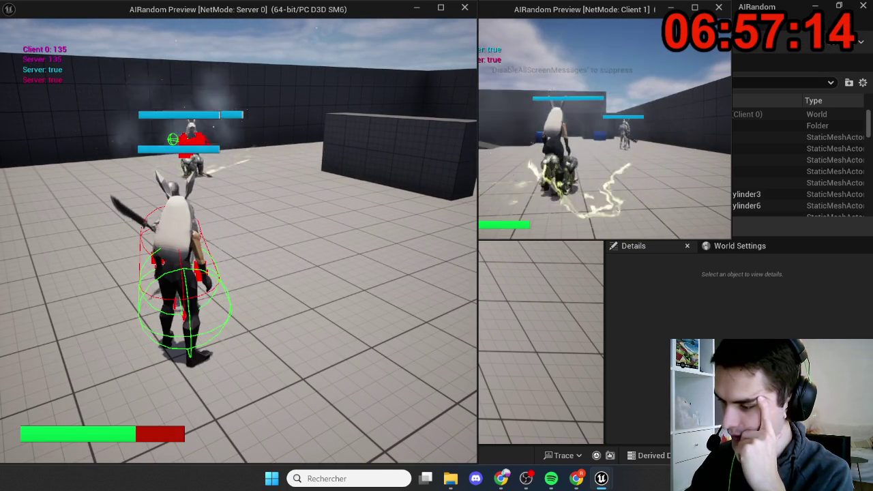
key("Escape")
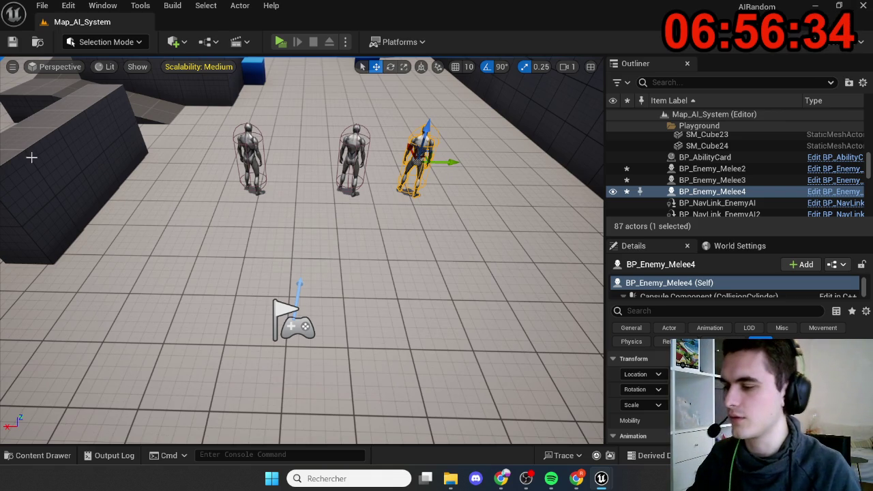
scroll(266, 244, "down", 5)
- Zoom the viewport out and start a server-and-client play test
scroll(302, 250, "down", 2)
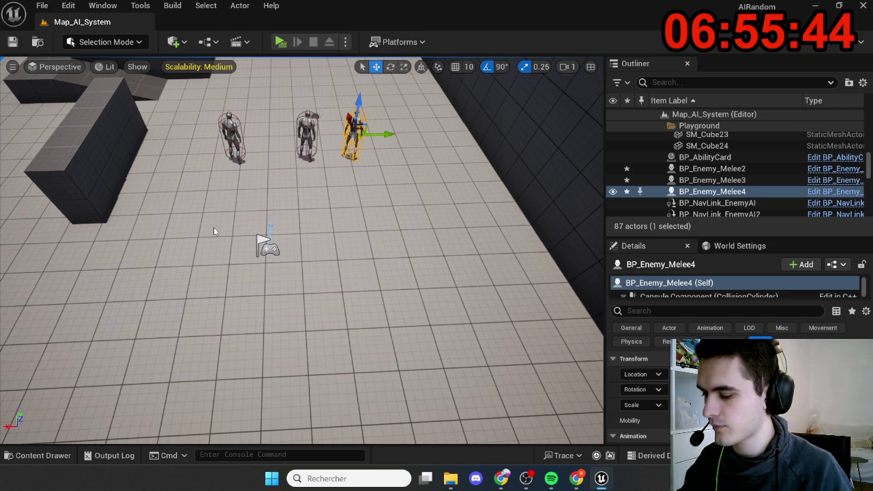
key("alt+p")
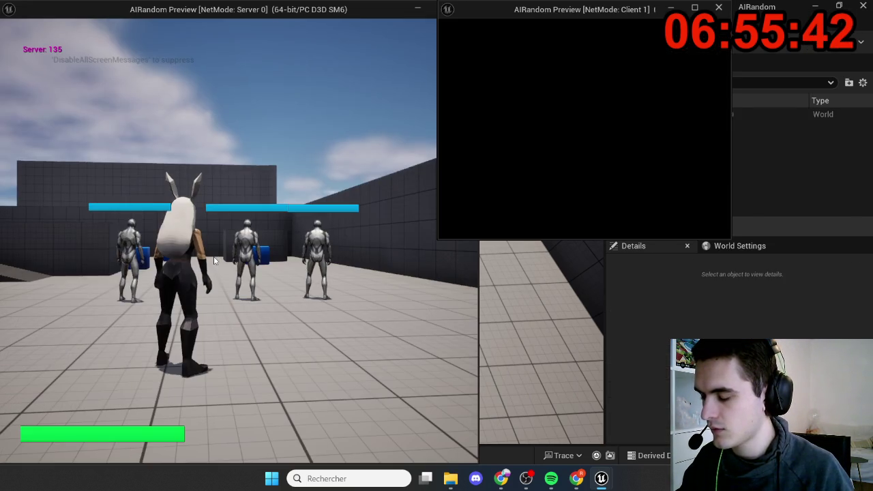
- Swing the camera over the fight, then end the play session and return to the editor
key("w")
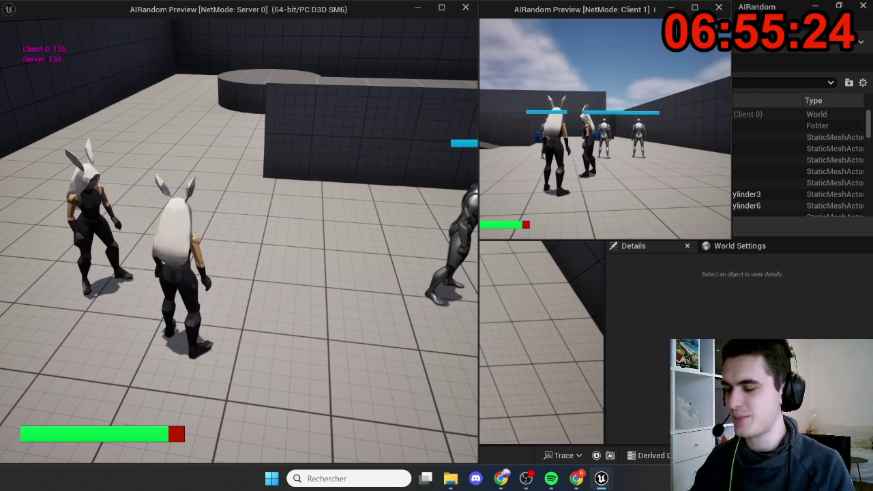
key("Escape")
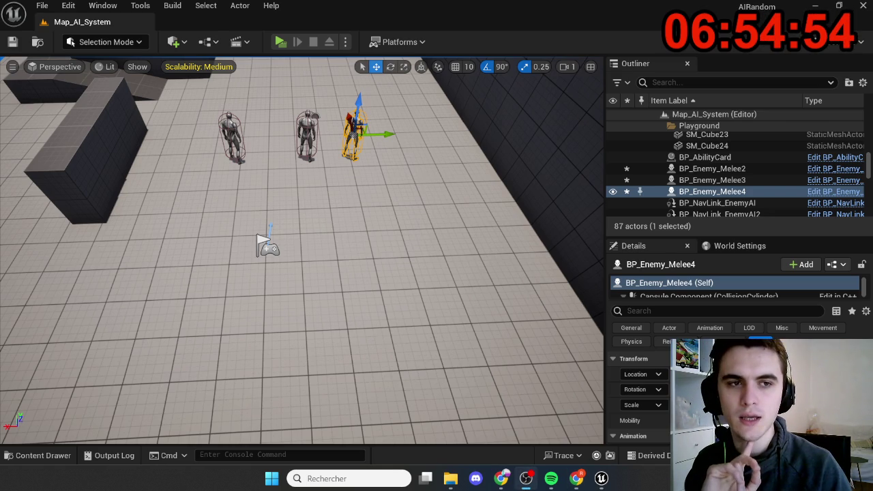
mouse_move(509, 480)
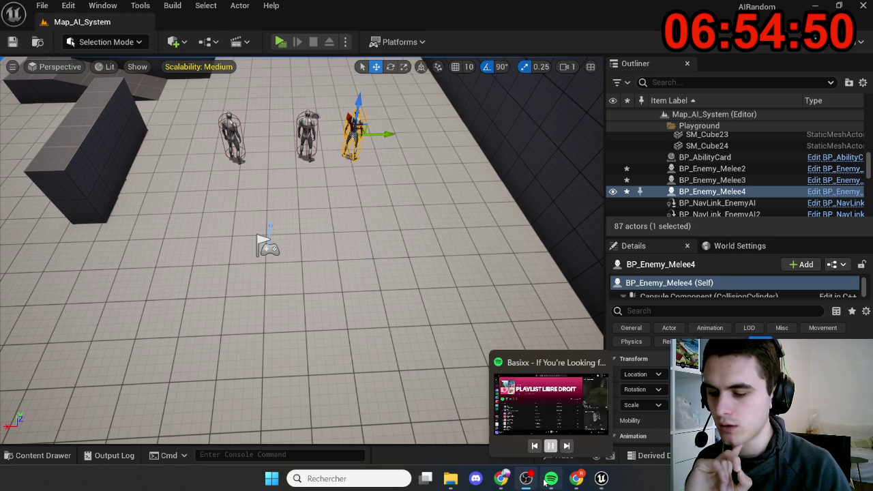
mouse_move(600, 484)
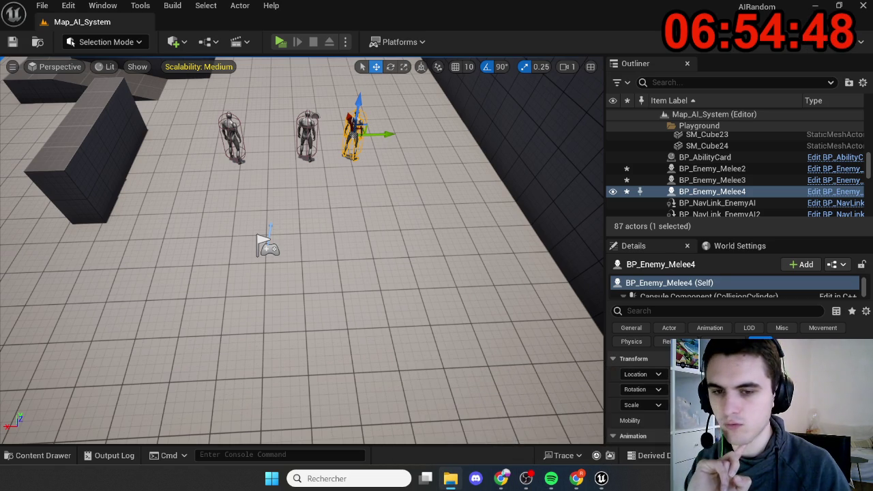
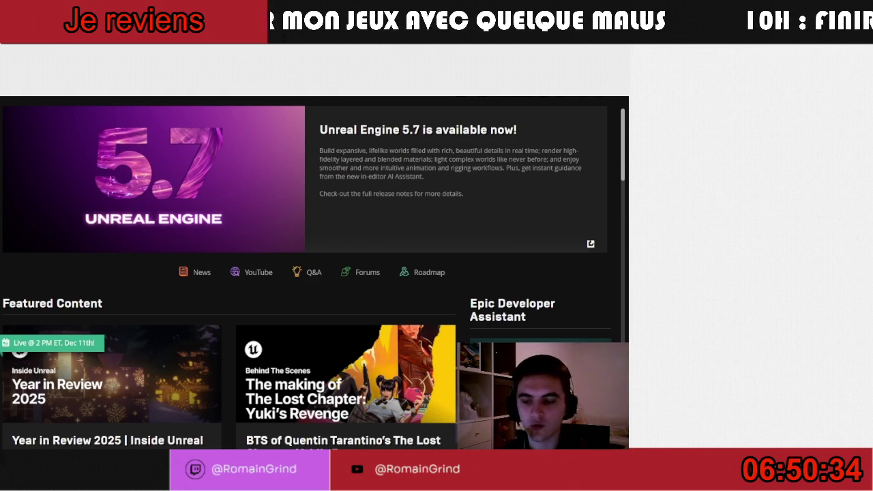
- Open the AIRandom project from the Library's My Projects list
left_click(148, 97)
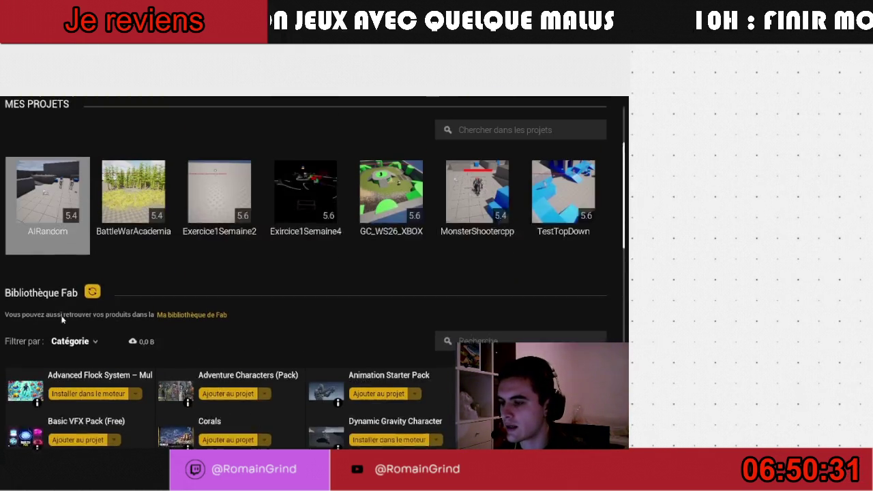
right_click(48, 252)
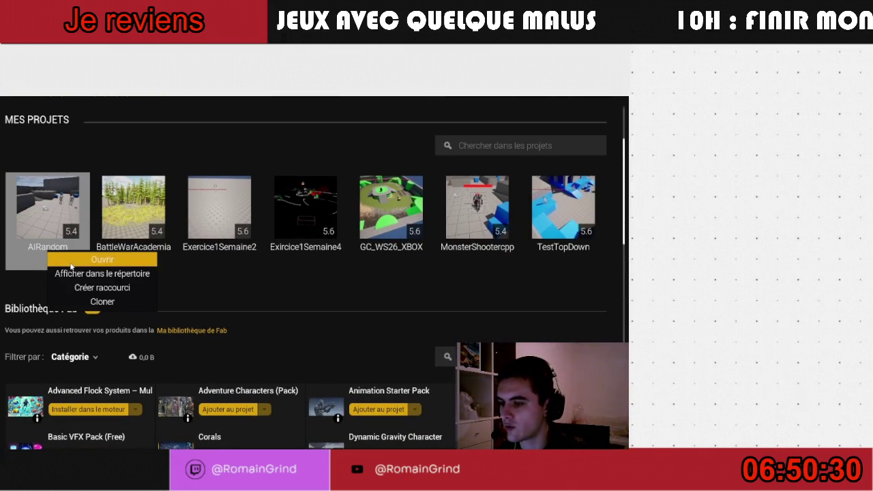
left_click(71, 261)
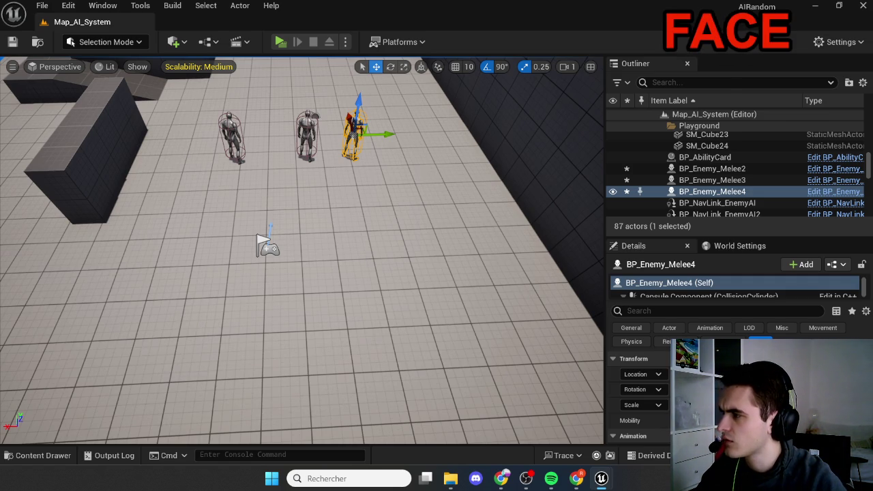
key("alt+p")
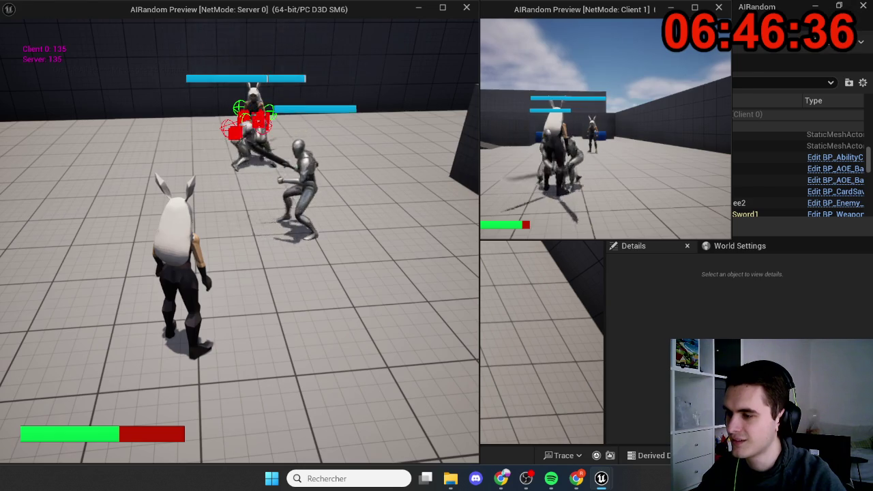
key("Escape")
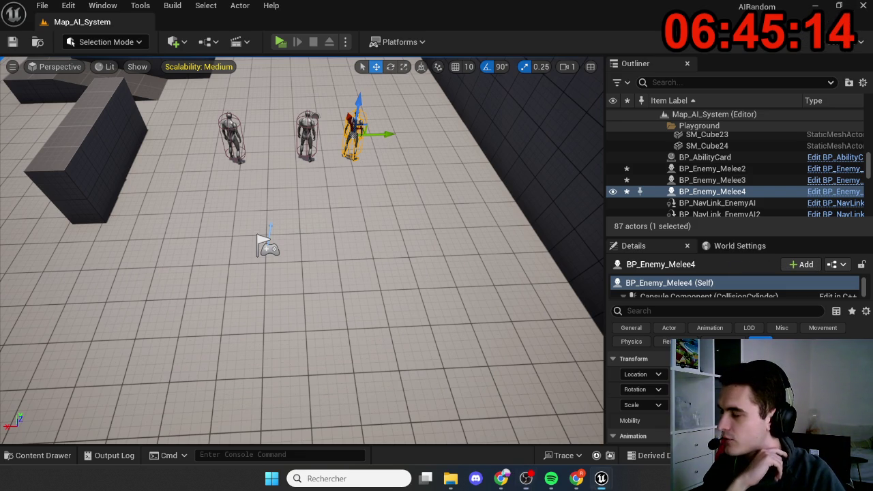
left_click(280, 41)
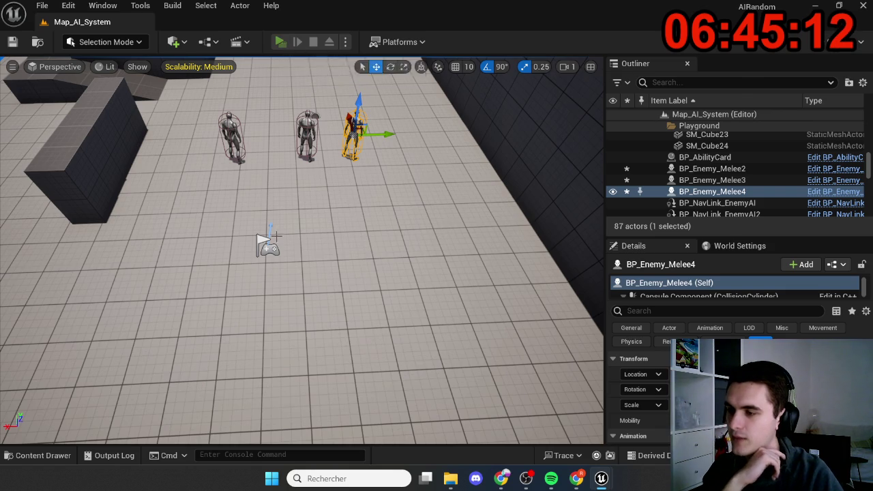
left_click(278, 242)
key("w")
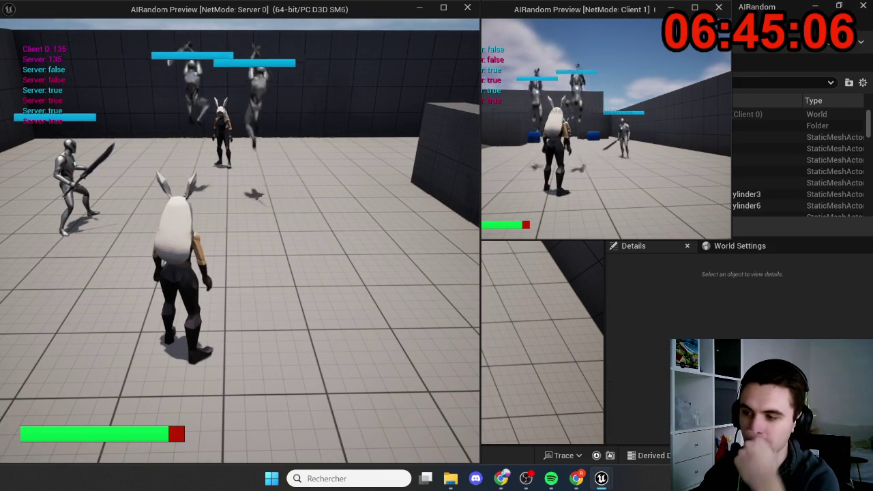
key("w")
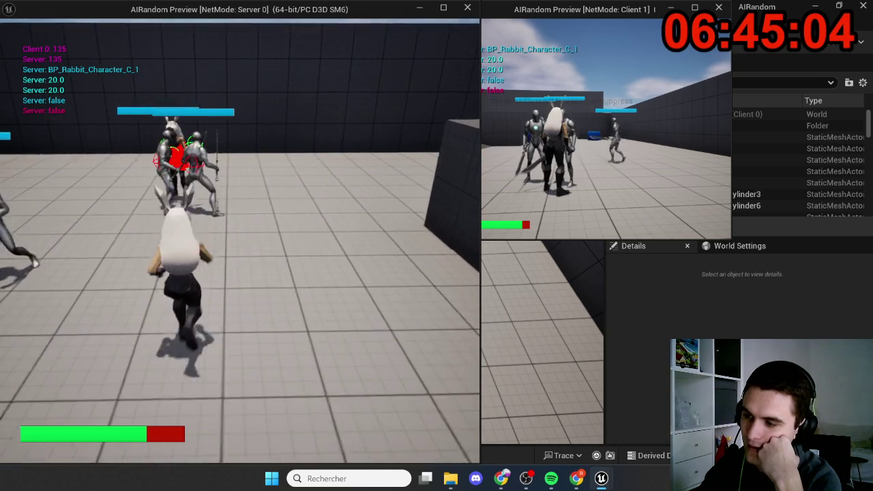
key("e")
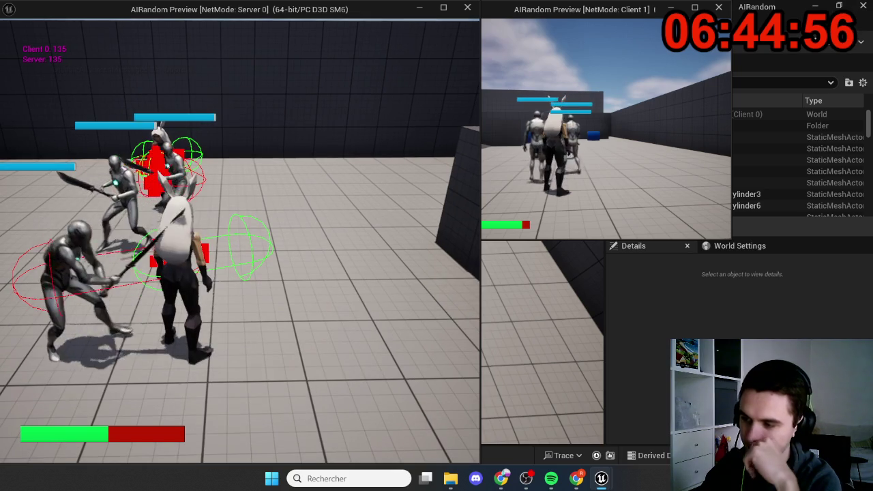
key("Escape")
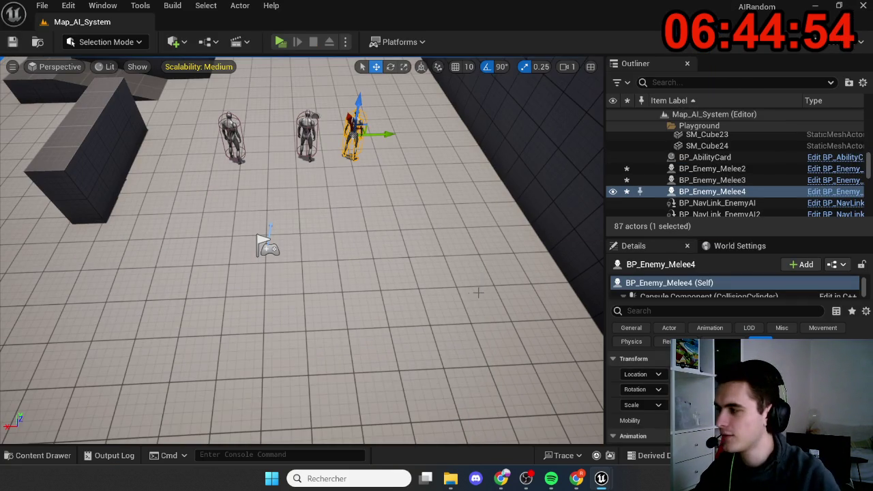
left_click(384, 233)
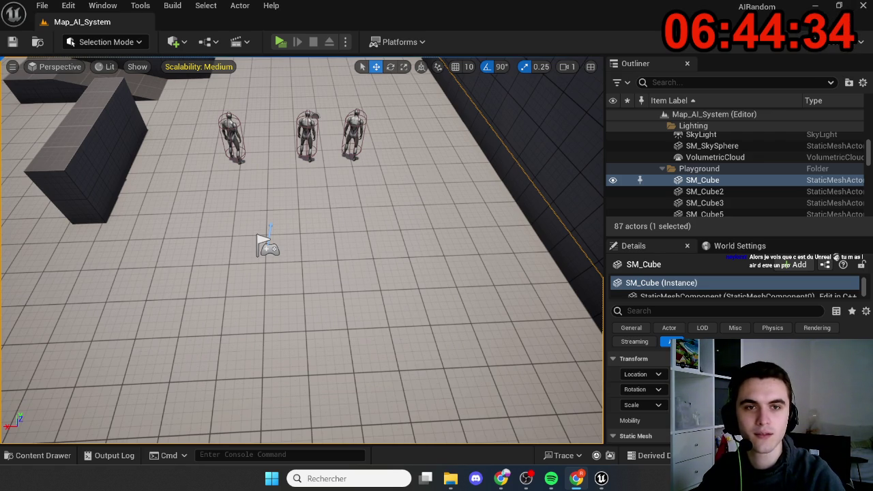
- Fly the viewport to frame the arena's three characters and PlayerStart, then select PlayerStart
left_click_drag(251, 322, 279, 341)
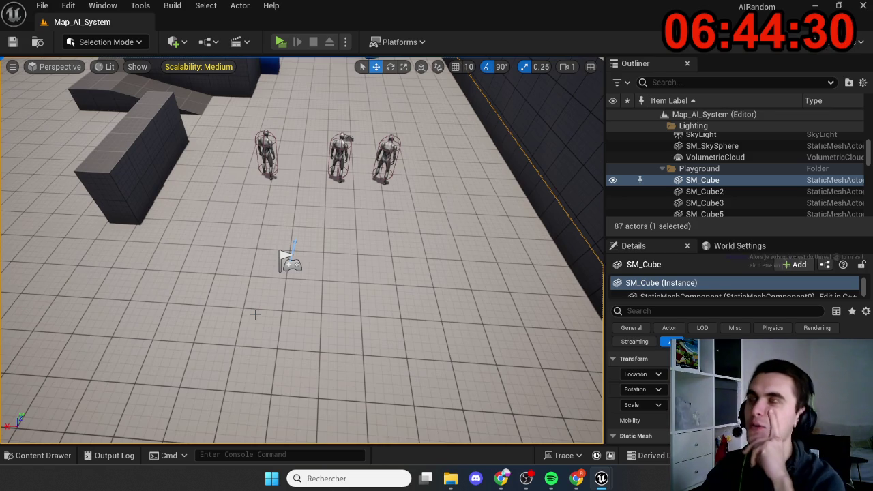
left_click_drag(258, 310, 262, 308)
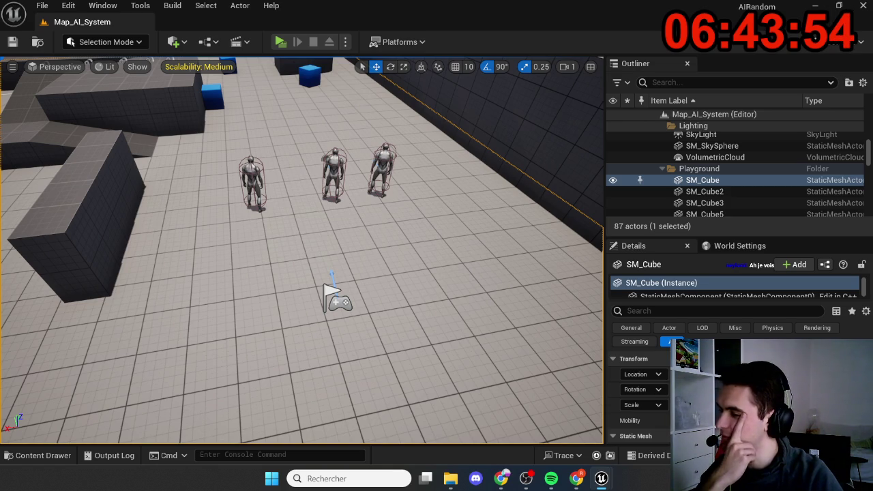
mouse_move(214, 247)
left_mouse_down()
mouse_move(266, 218)
mouse_move(245, 260)
left_mouse_up()
left_click(333, 240)
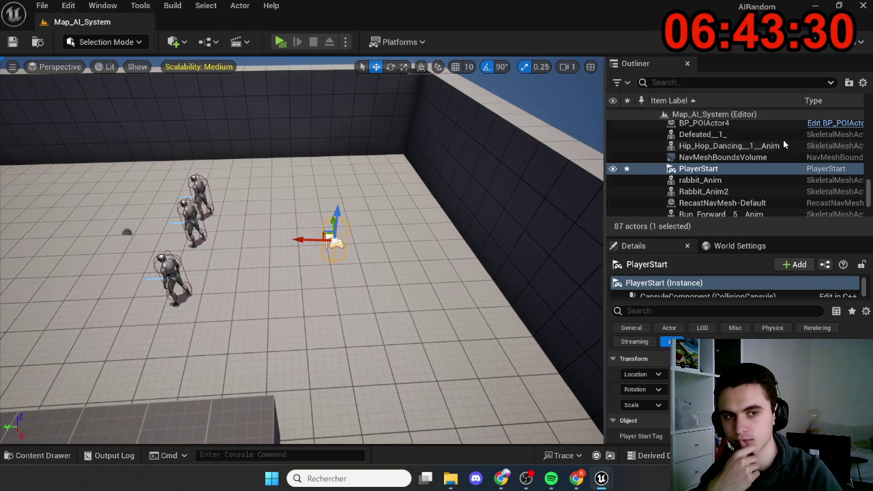
- Switch back and forth between open windows with Alt+Tab while PlayerStart stays selected
key("alt+Tab")
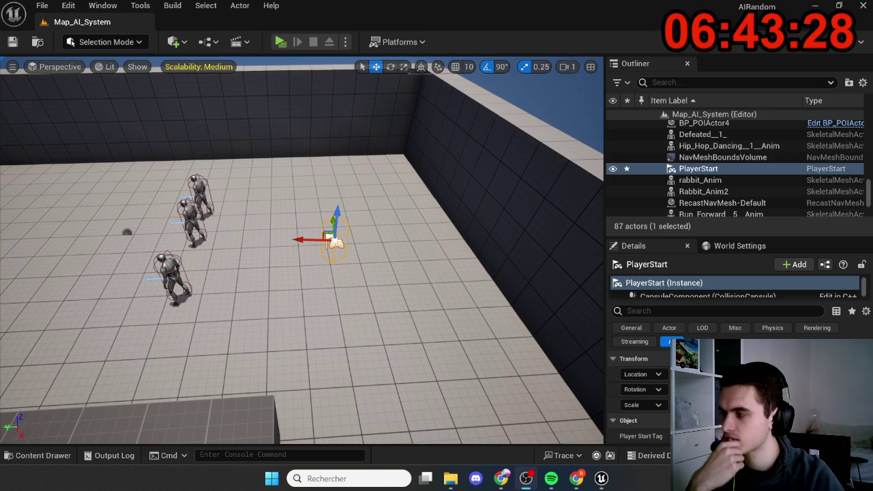
key("alt+Tab")
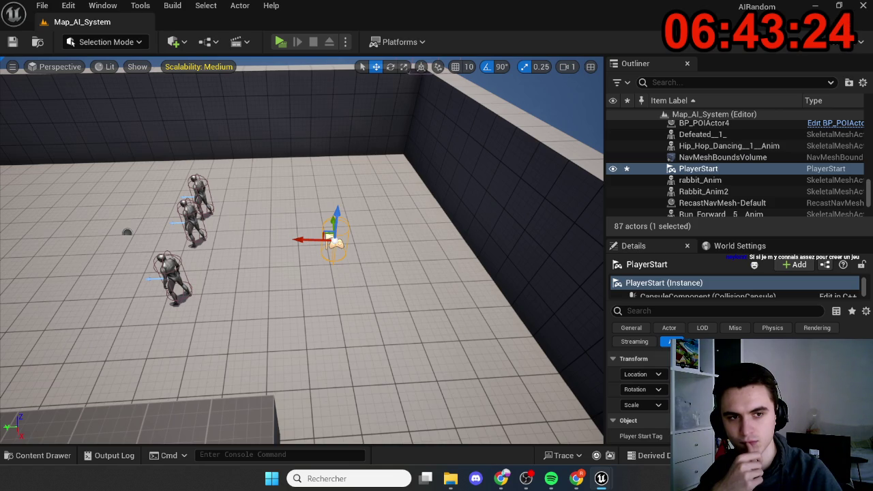
key("alt+Tab")
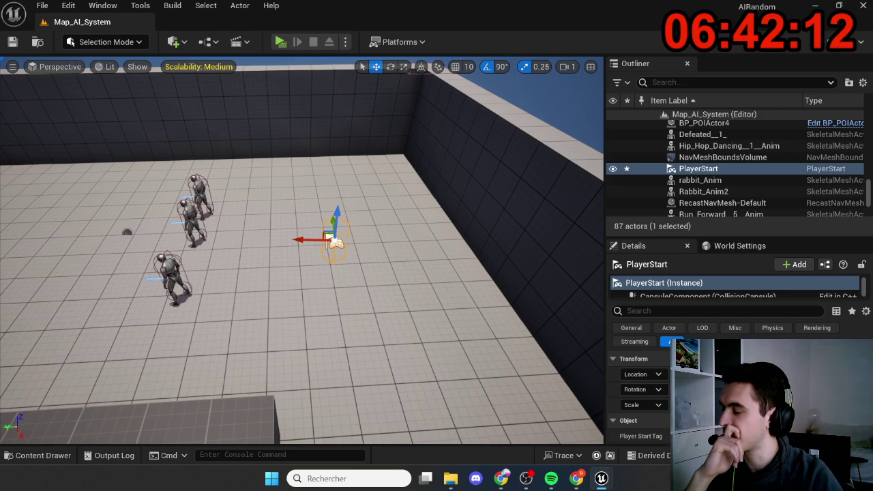
left_click(345, 41)
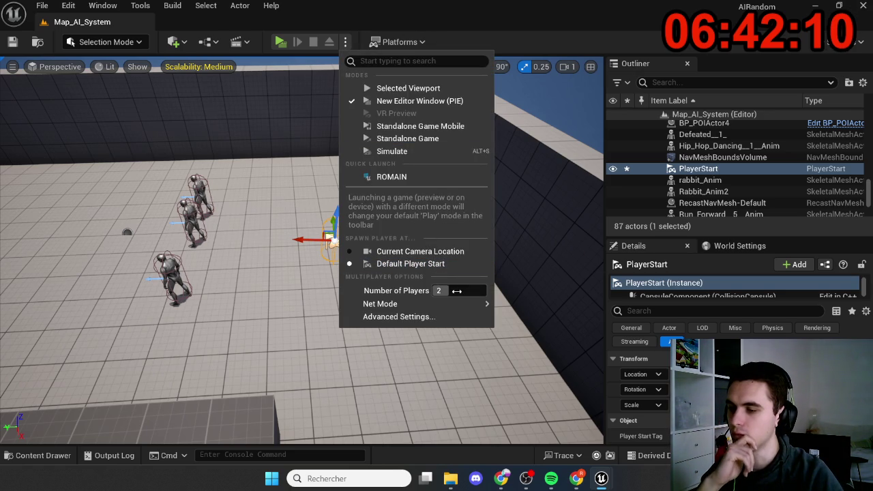
left_click(483, 248)
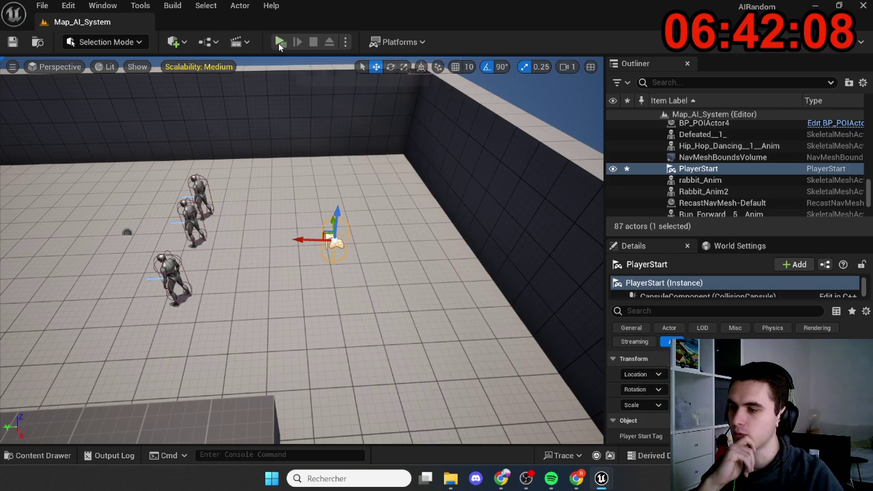
left_click(279, 42)
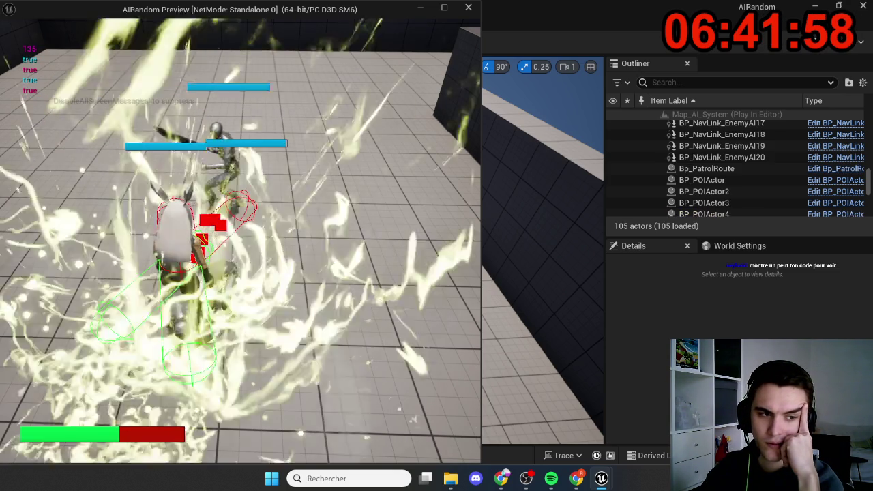
key("Escape")
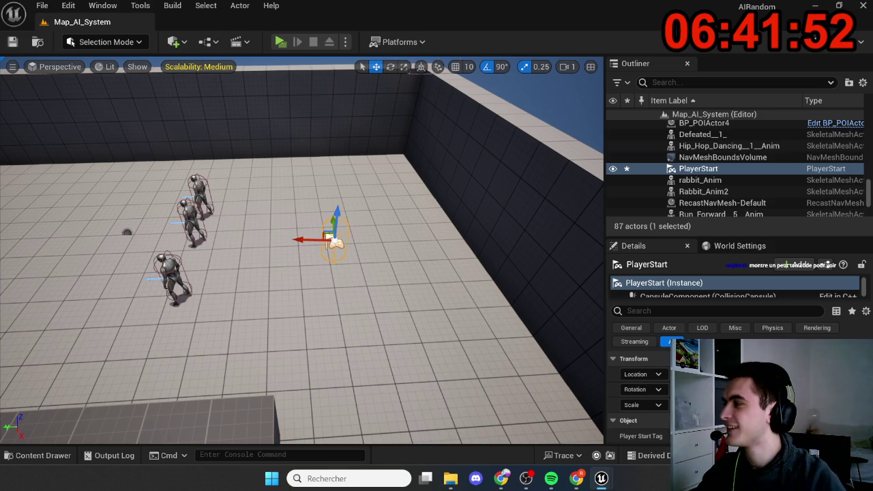
key("alt+Tab")
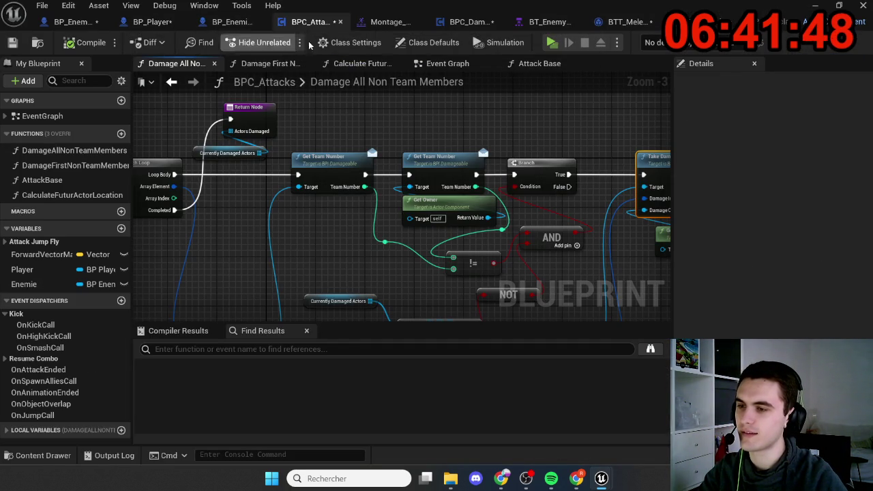
left_click(447, 63)
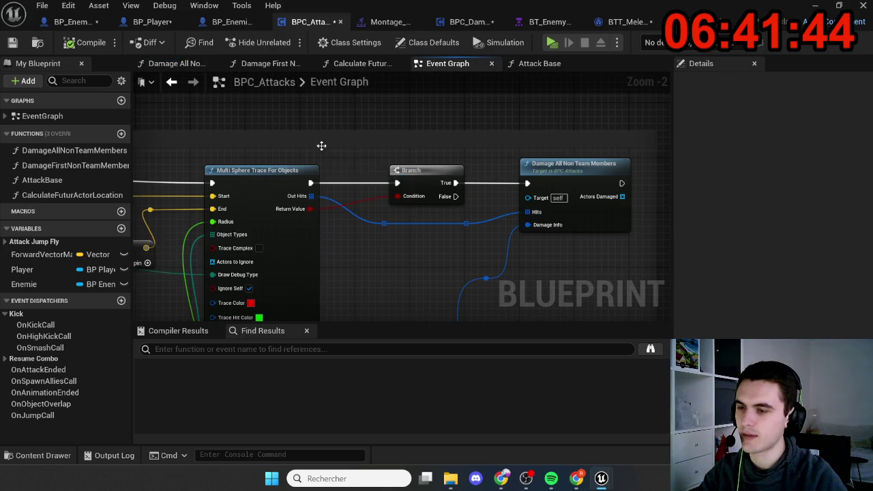
left_click(72, 21)
mouse_move(314, 201)
left_mouse_down()
mouse_move(279, 75)
mouse_move(293, 161)
mouse_move(297, 109)
left_mouse_up()
scroll(305, 131, "up", 4)
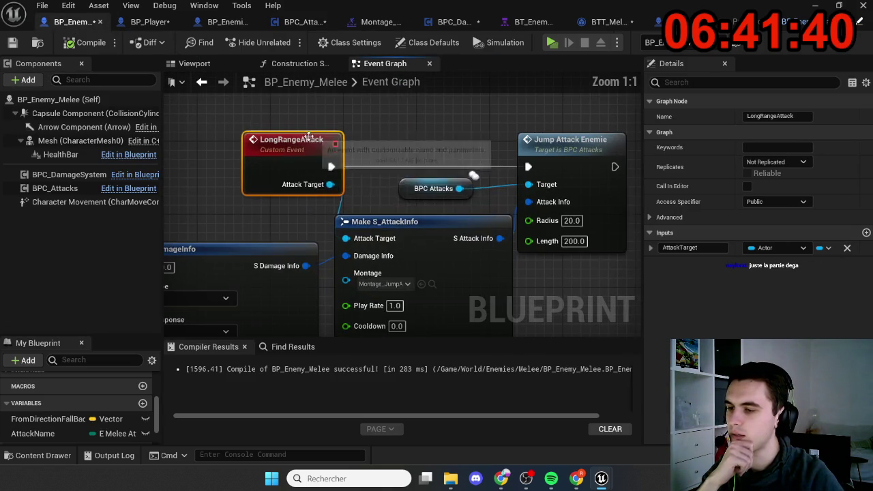
left_click_drag(393, 192, 292, 175)
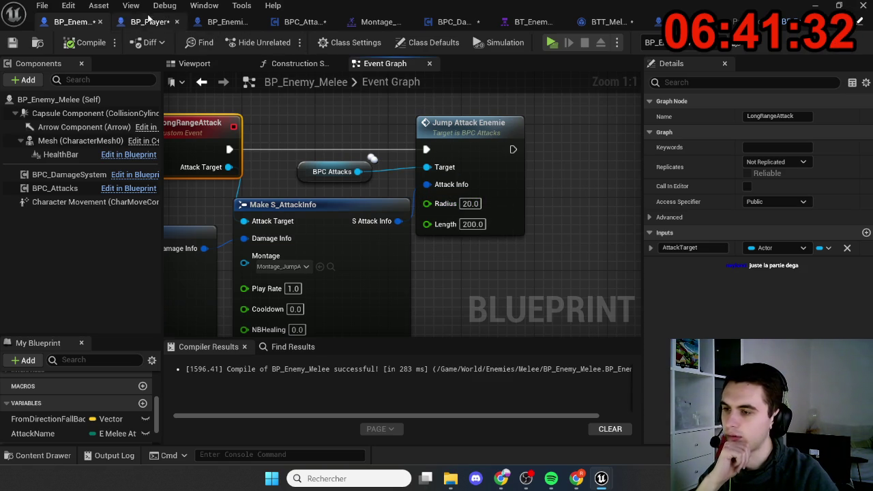
left_click(300, 21)
scroll(411, 249, "down", 5)
scroll(411, 249, "down", 4)
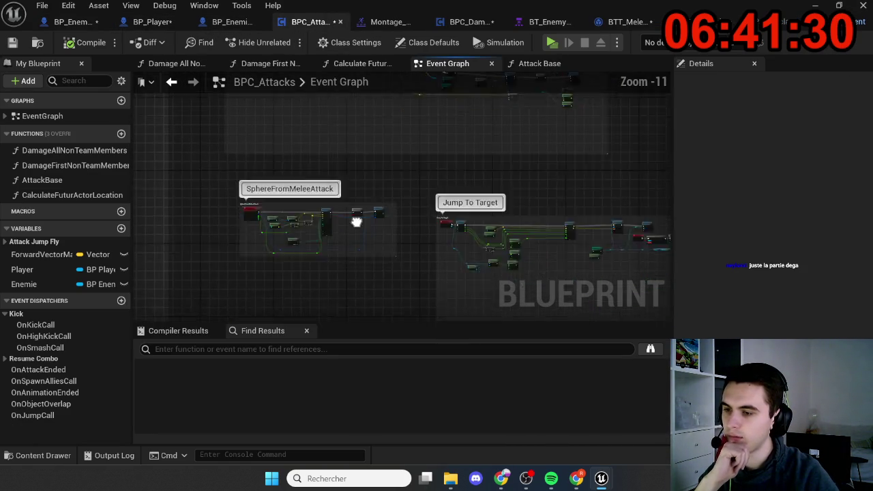
scroll(331, 206, "up", 8)
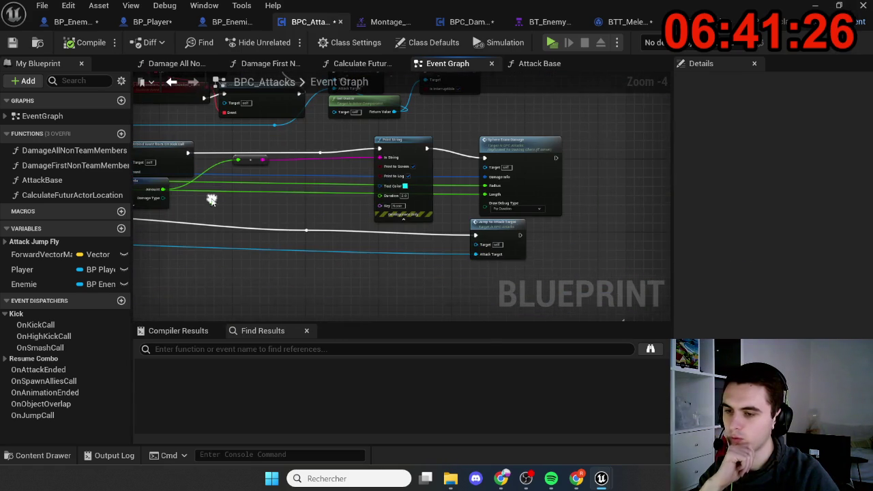
scroll(532, 181, "up", 4)
left_click_drag(531, 181, 489, 215)
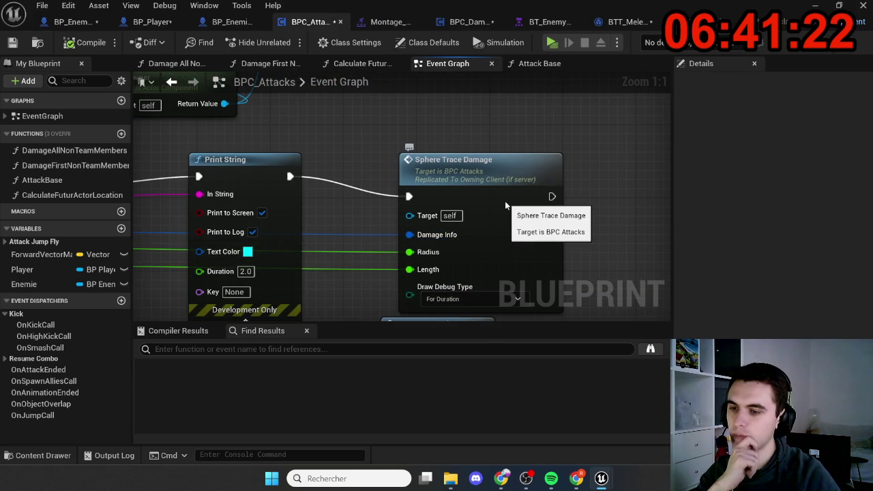
double_click(505, 202)
scroll(508, 204, "down", 4)
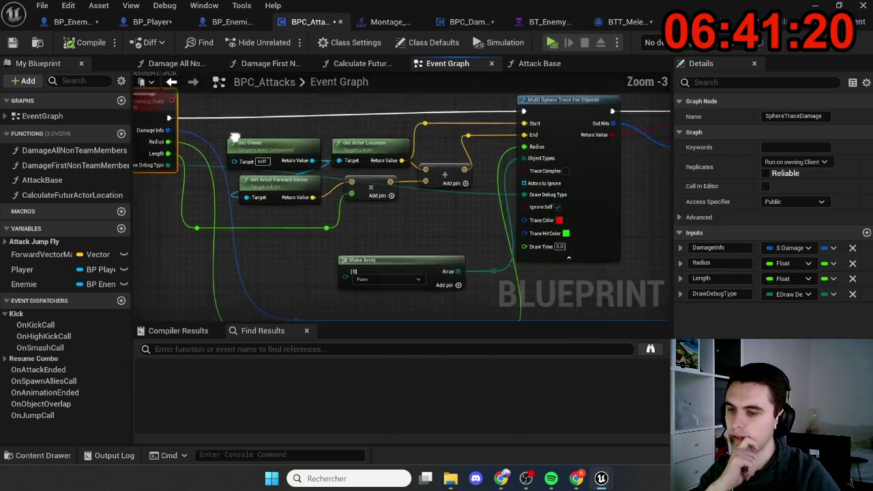
scroll(326, 205, "up", 1)
left_click_drag(326, 204, 370, 203)
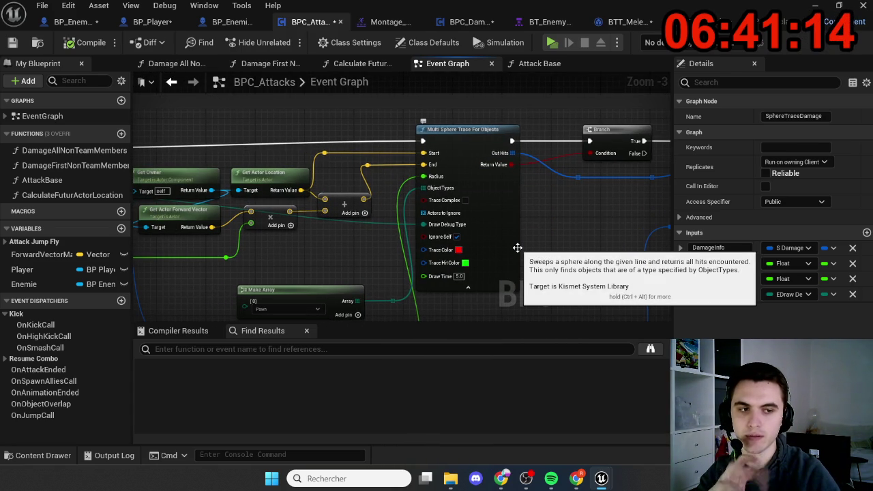
mouse_move(554, 240)
left_mouse_down()
mouse_move(507, 203)
mouse_move(425, 244)
mouse_move(393, 228)
left_mouse_up()
scroll(409, 171, "up", 2)
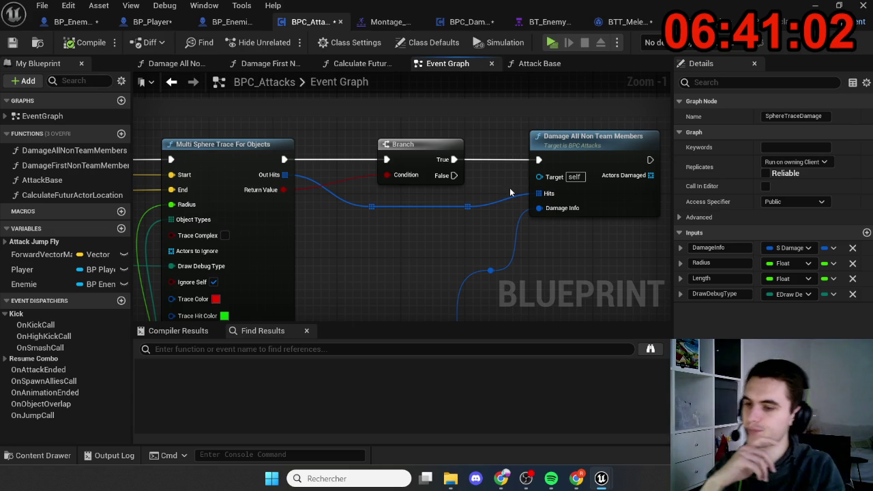
left_click_drag(478, 236, 415, 205)
scroll(414, 205, "down", 1)
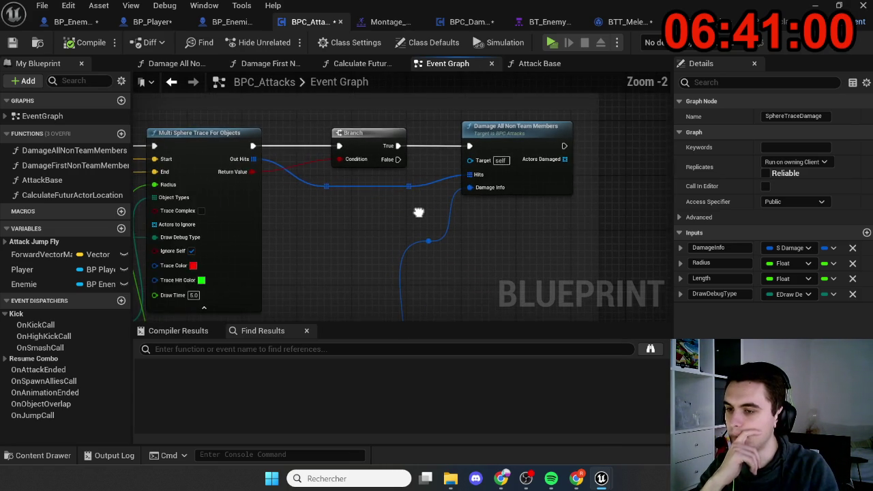
scroll(414, 211, "up", 2)
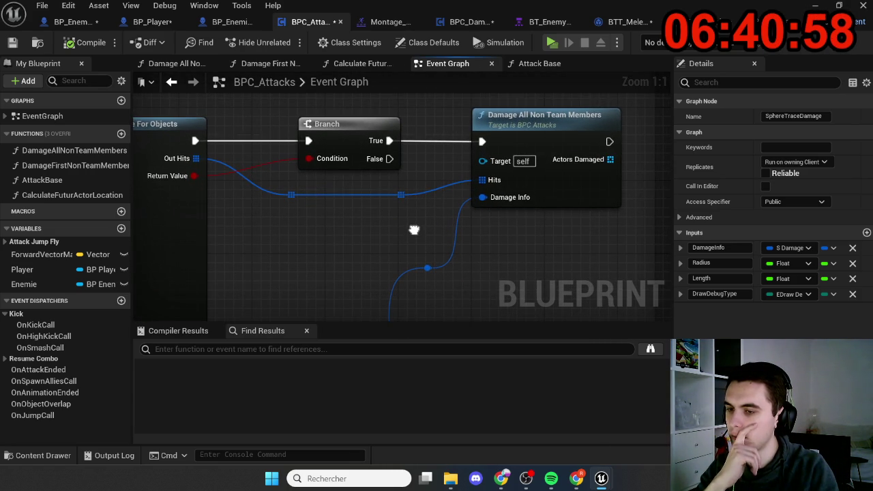
left_click_drag(414, 230, 405, 181)
scroll(469, 135, "down", 3)
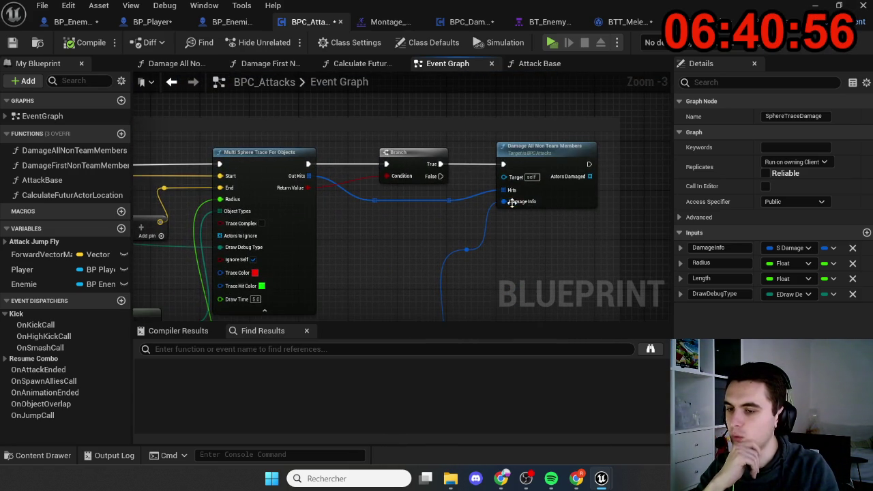
double_click(552, 160)
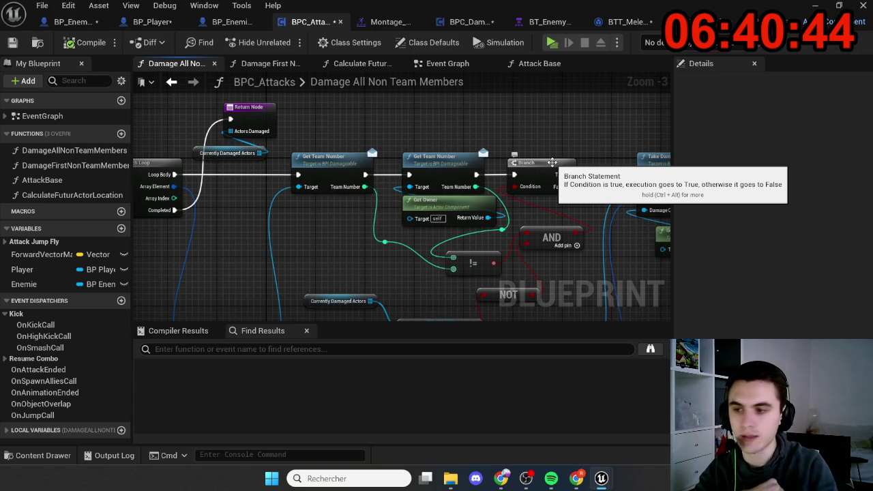
left_click_drag(314, 239, 352, 225)
left_click_drag(248, 236, 421, 211)
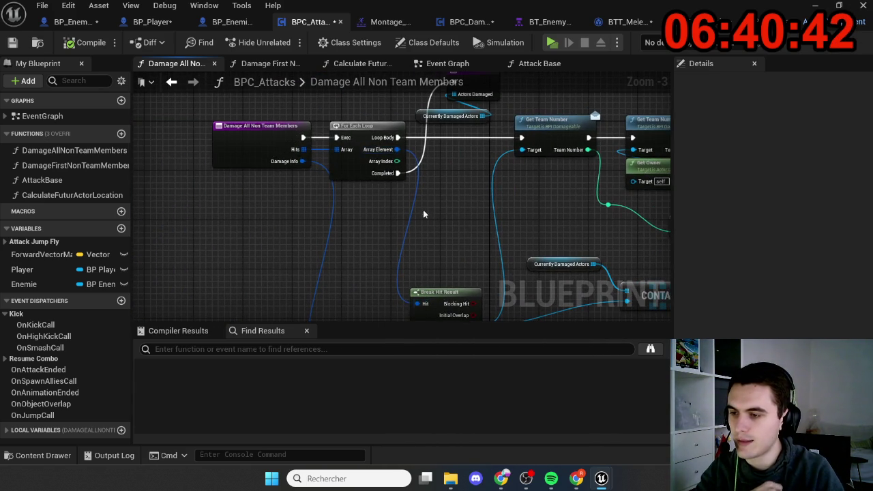
mouse_move(464, 238)
left_mouse_down()
mouse_move(428, 232)
mouse_move(386, 165)
mouse_move(233, 191)
left_mouse_up()
mouse_move(288, 252)
left_mouse_down()
mouse_move(348, 180)
mouse_move(350, 198)
mouse_move(261, 224)
left_mouse_up()
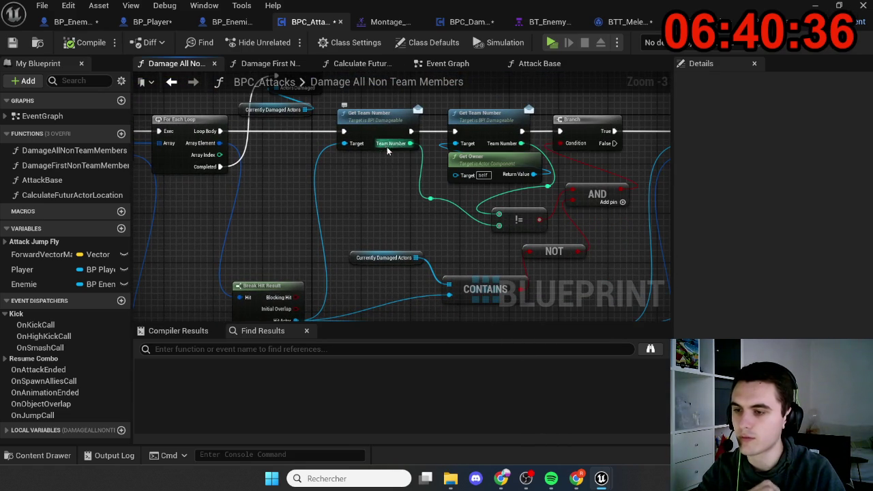
mouse_move(403, 178)
left_mouse_down()
mouse_move(400, 202)
mouse_move(358, 197)
mouse_move(264, 217)
left_mouse_up()
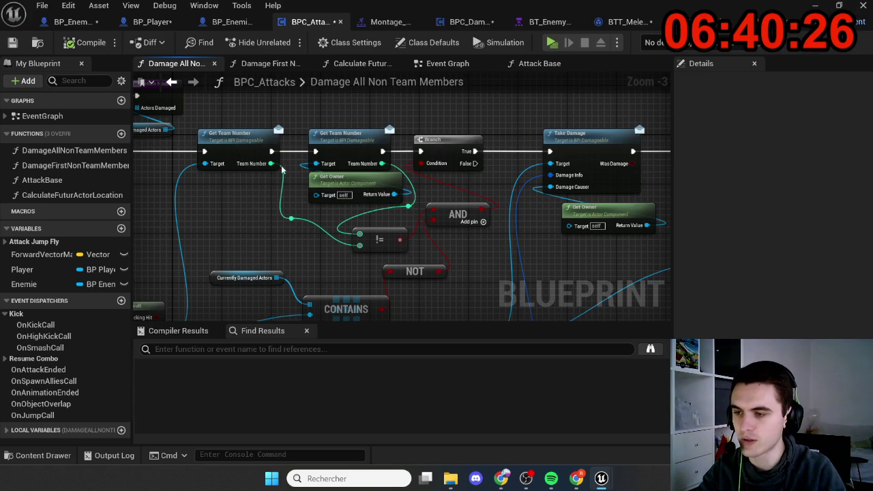
left_click_drag(297, 217, 209, 206)
mouse_move(331, 241)
left_mouse_down()
mouse_move(354, 194)
mouse_move(340, 181)
mouse_move(376, 199)
mouse_move(446, 188)
left_mouse_up()
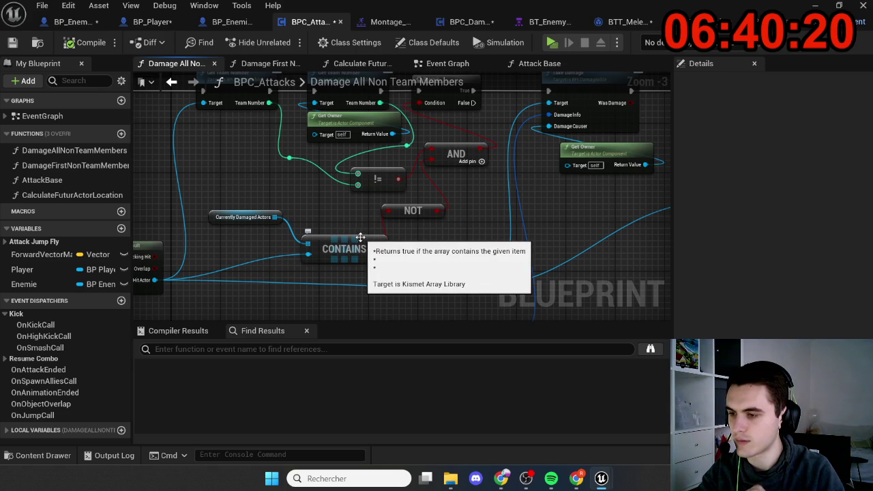
mouse_move(244, 237)
left_mouse_down()
mouse_move(296, 238)
mouse_move(213, 268)
mouse_move(296, 242)
mouse_move(278, 234)
mouse_move(225, 253)
mouse_move(266, 262)
mouse_move(372, 231)
mouse_move(271, 265)
mouse_move(274, 285)
left_mouse_up()
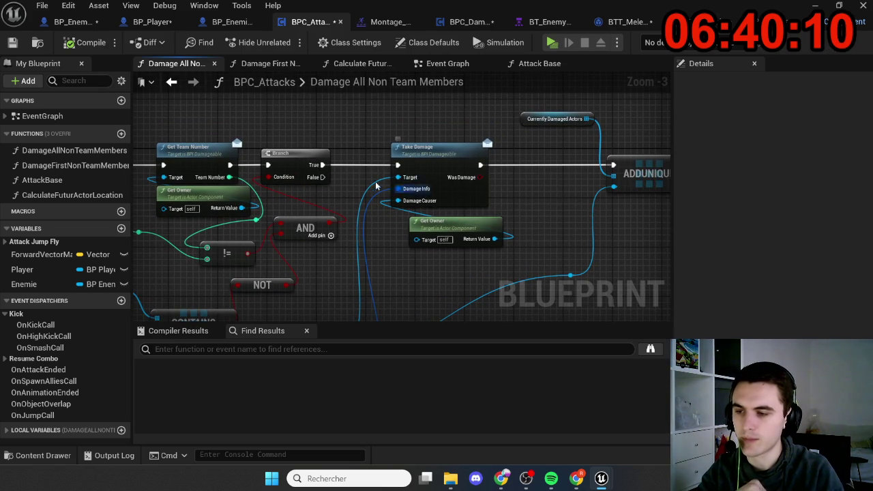
left_click_drag(379, 189, 400, 162)
left_click_drag(278, 280, 226, 313)
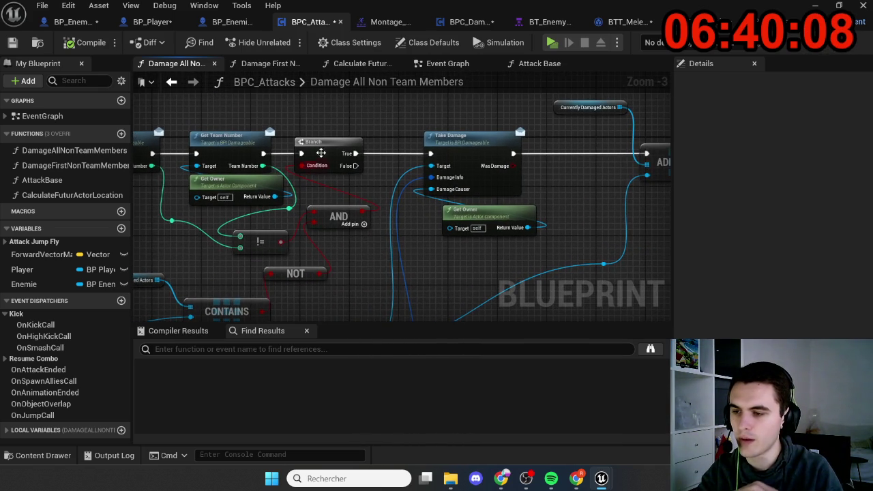
left_click_drag(355, 165, 399, 220)
left_click(414, 158)
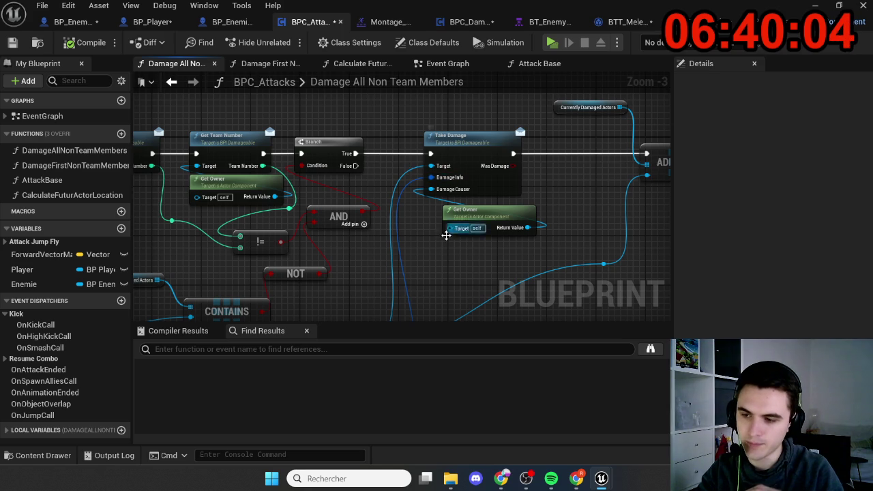
left_click_drag(447, 235, 446, 219)
left_click_drag(414, 245, 503, 155)
scroll(502, 155, "down", 2)
scroll(436, 204, "up", 2)
mouse_move(445, 239)
left_mouse_down()
mouse_move(336, 283)
mouse_move(379, 208)
left_mouse_up()
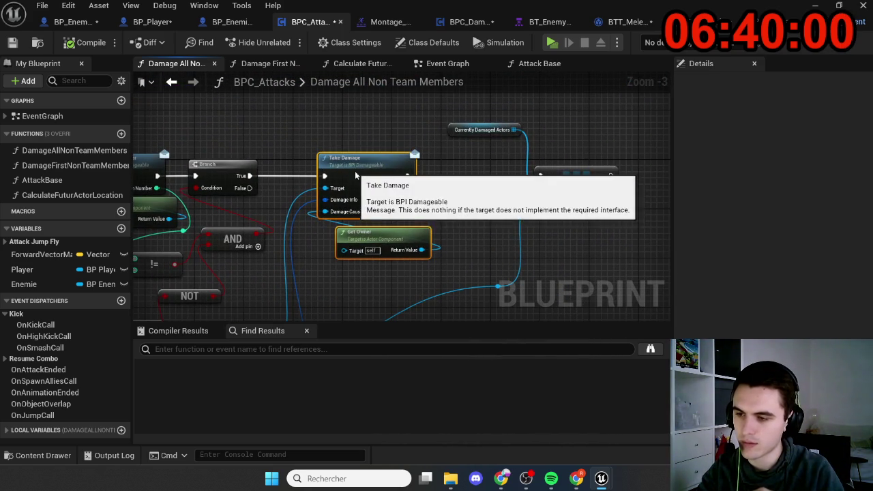
left_click(356, 247)
scroll(380, 194, "up", 3)
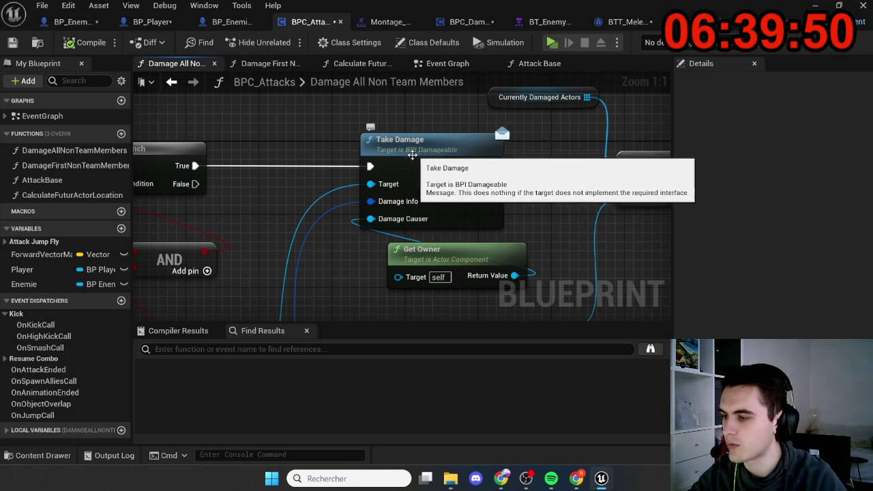
left_click_drag(403, 188, 463, 158)
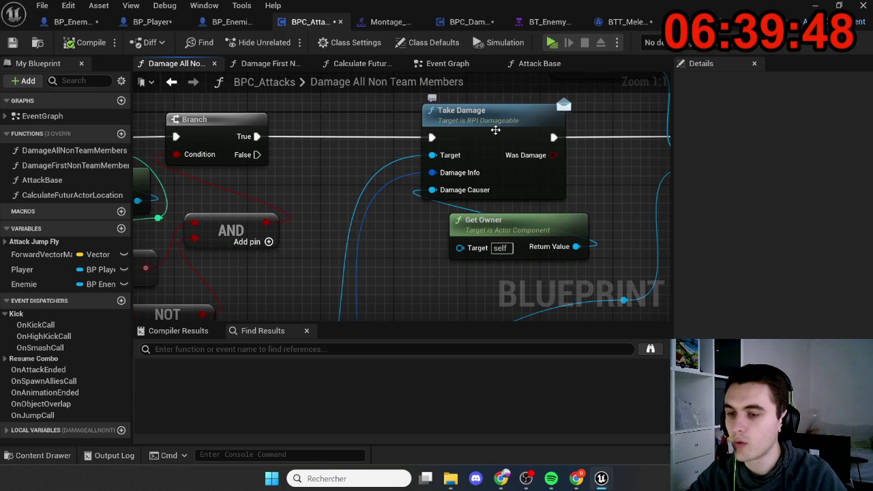
scroll(409, 198, "down", 4)
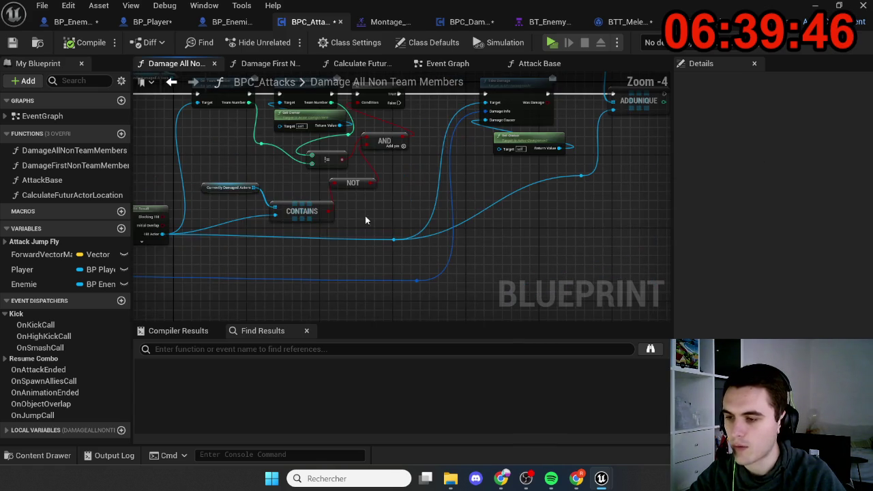
scroll(166, 235, "up", 4)
left_click_drag(143, 234, 276, 236)
left_click_drag(376, 261, 227, 290)
scroll(227, 290, "down", 3)
scroll(436, 127, "up", 3)
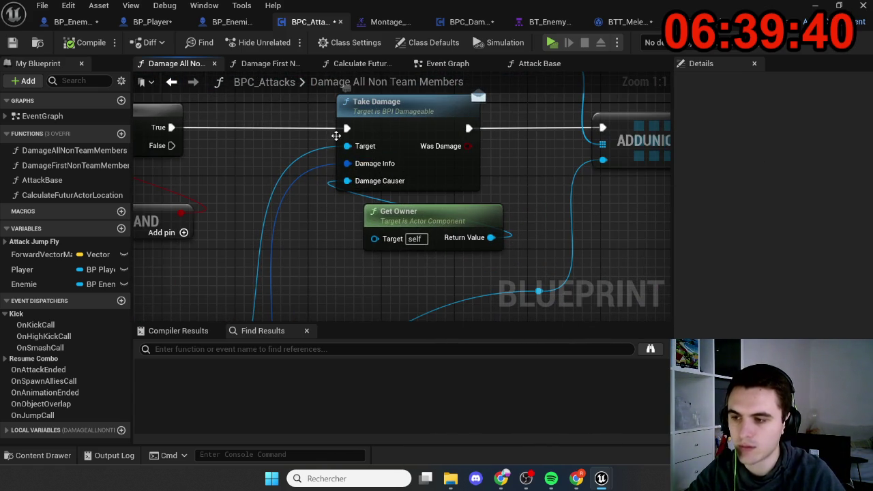
left_click_drag(236, 153, 302, 193)
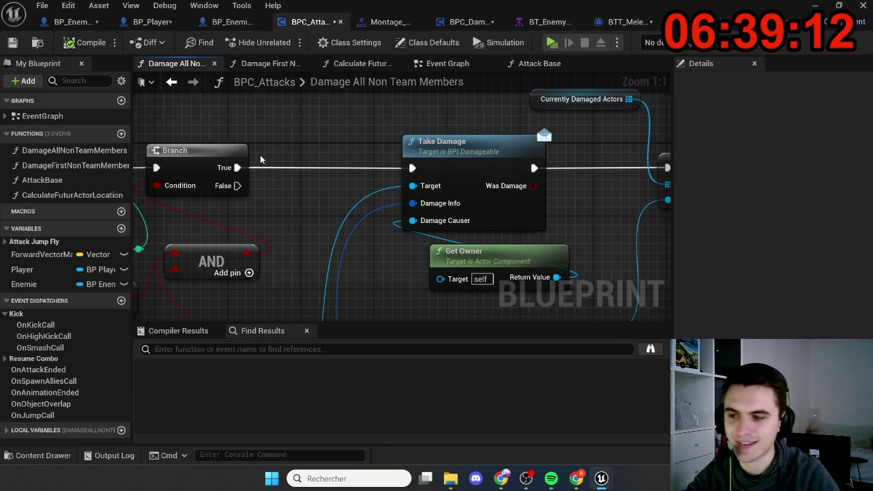
left_click_drag(237, 167, 272, 169)
- Add a Print String node from the Branch's True pin before Take Damage, then launch Play
type("print")
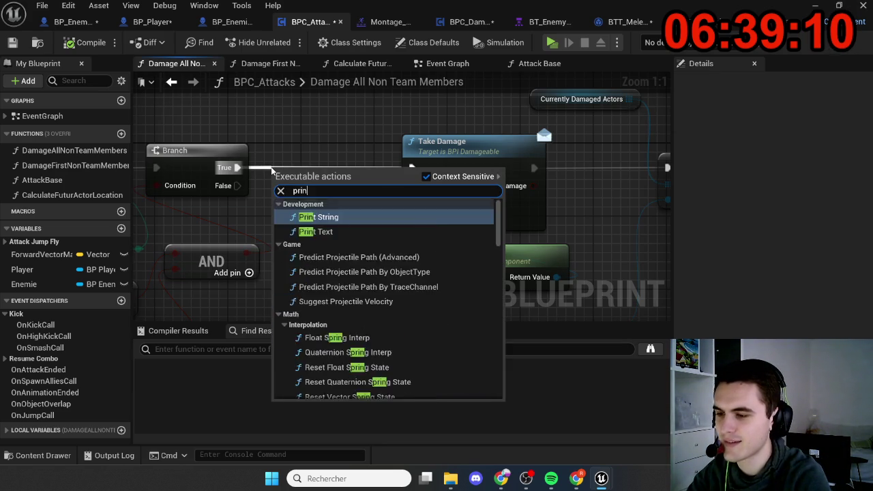
key("Return")
left_click_drag(310, 149, 314, 160)
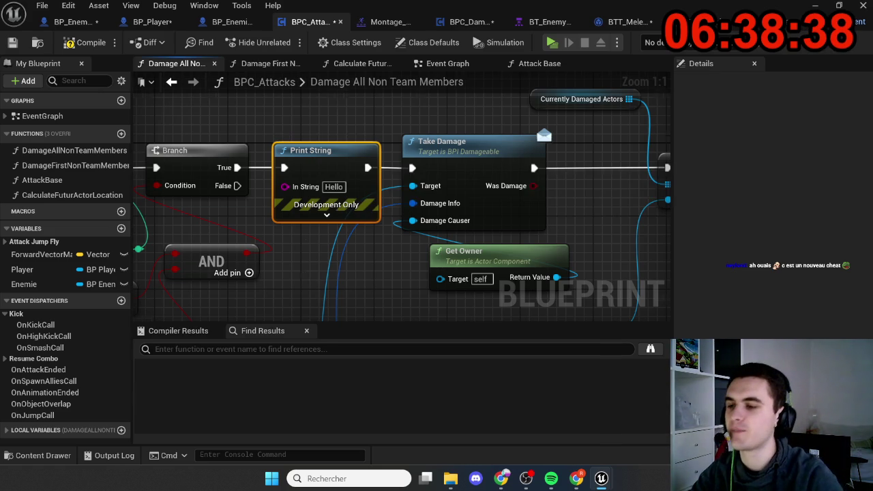
left_click_drag(304, 275, 327, 261)
left_click(553, 42)
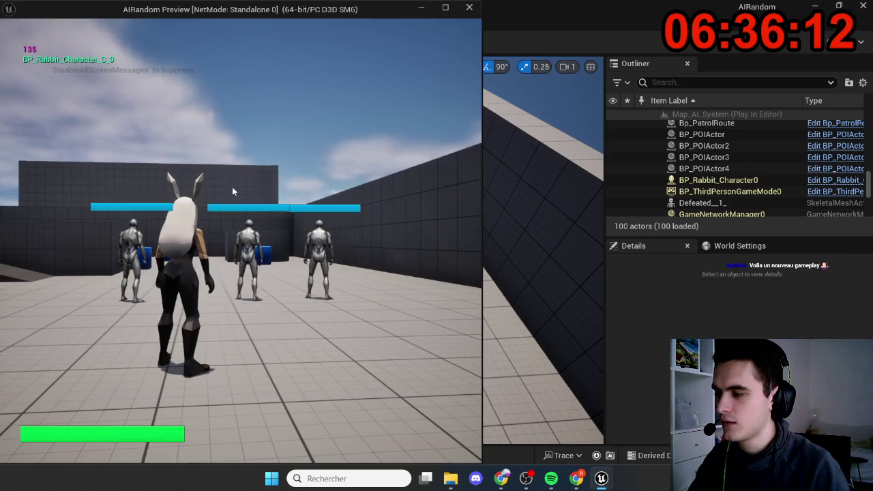
- Run the rabbit into the enemies to print BP_Rabbit_Character_C_0, then stop the session
key("w")
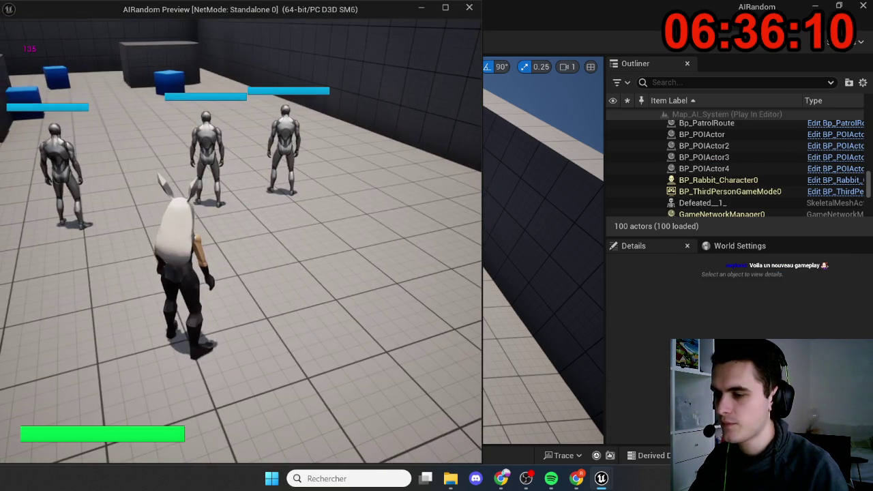
key("Escape")
- Set Play to 2 players with Play As Listen Server net mode and launch it
left_click(345, 41)
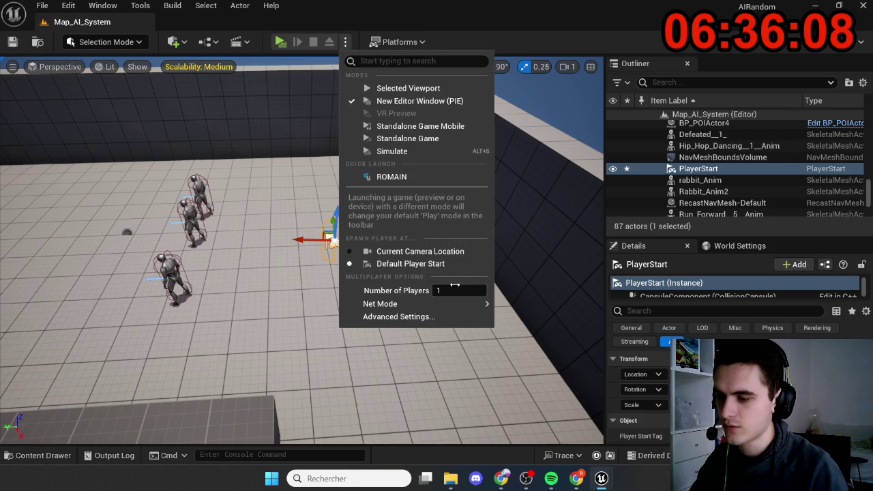
mouse_move(477, 304)
left_click(520, 316)
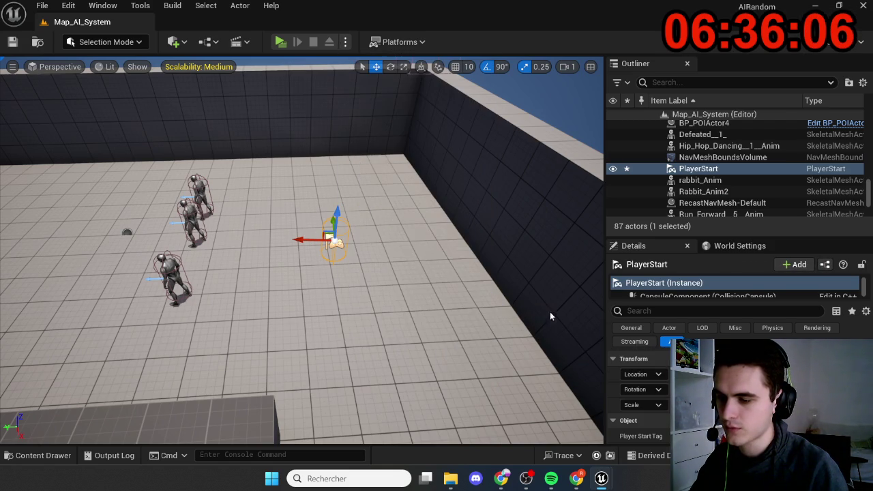
left_click(345, 41)
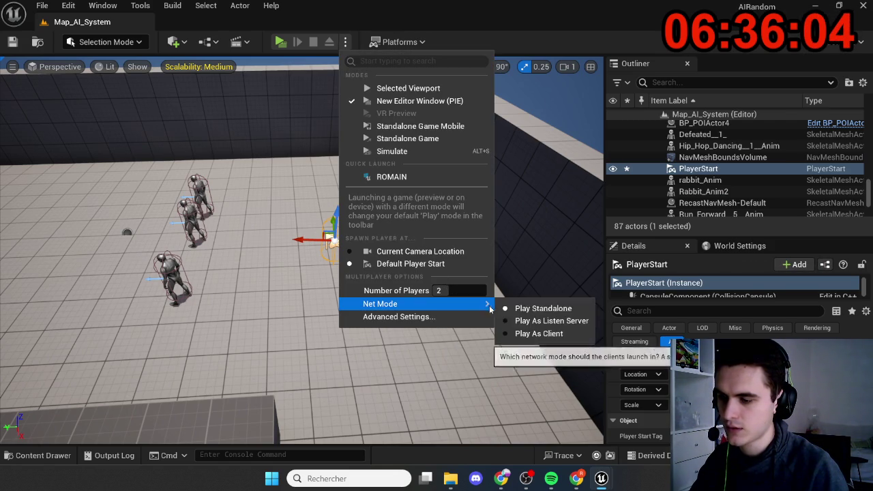
left_click(516, 321)
left_click(280, 42)
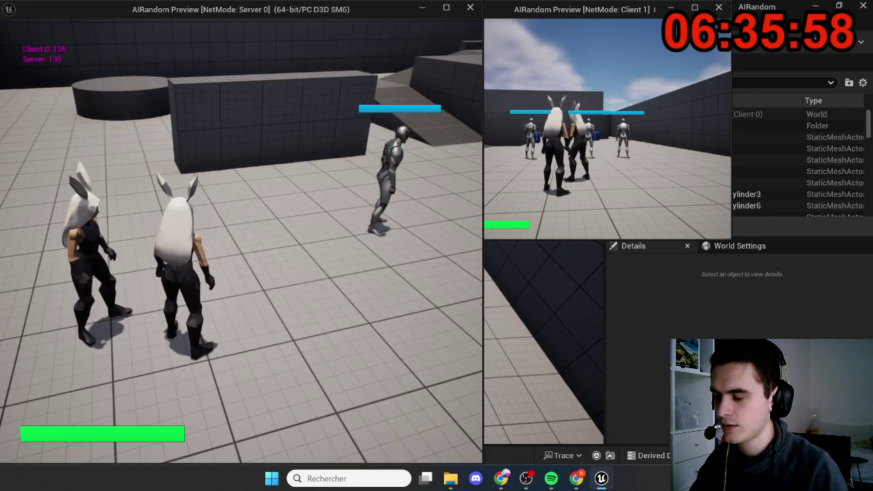
- Relaunch the two-player session and walk the server rabbit into the robots until 20.0 damage prints
key("Escape")
left_click(281, 43)
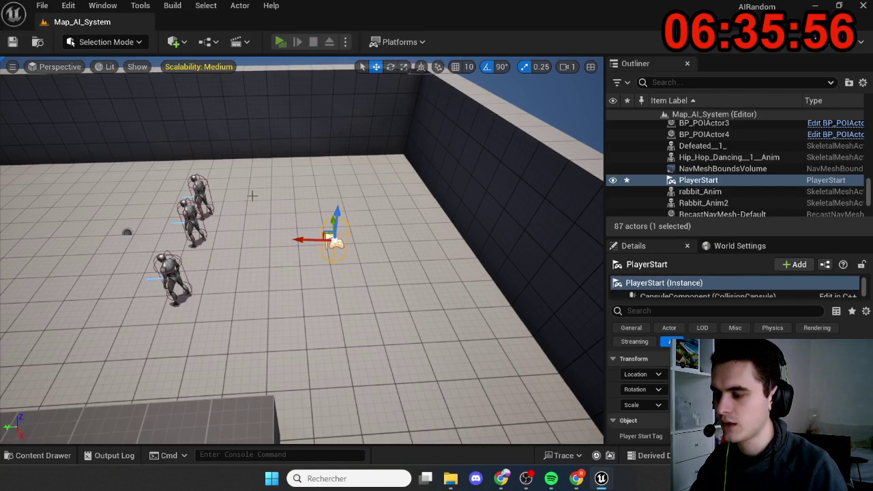
key("w")
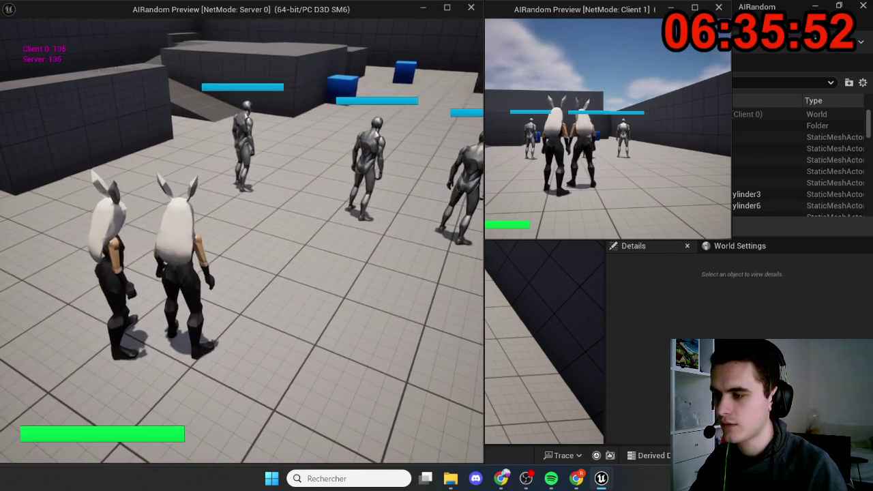
key("Escape")
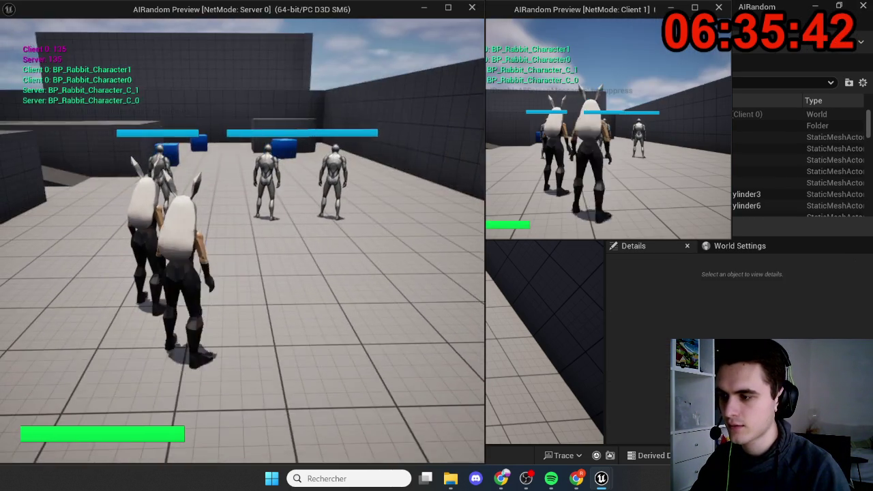
key("w")
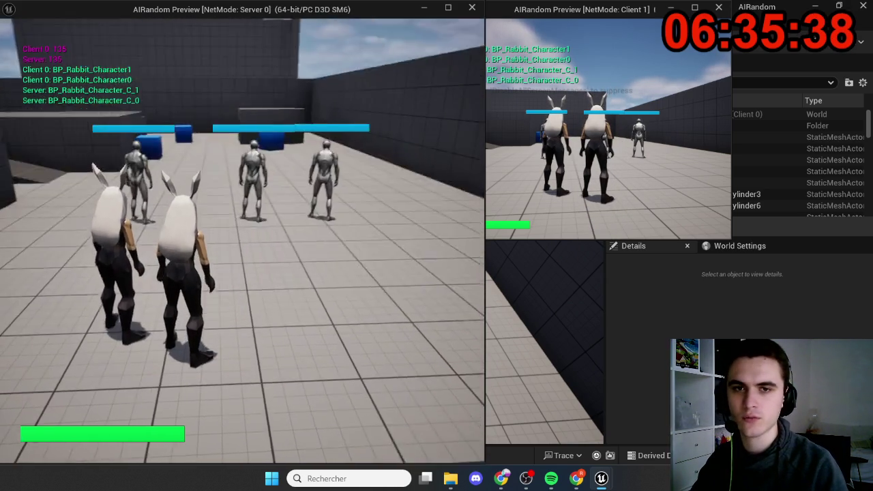
key("w")
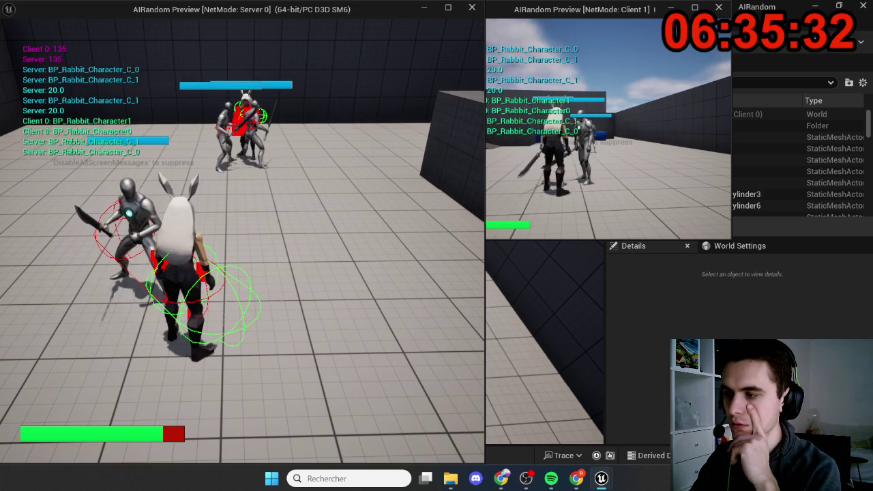
key("Escape")
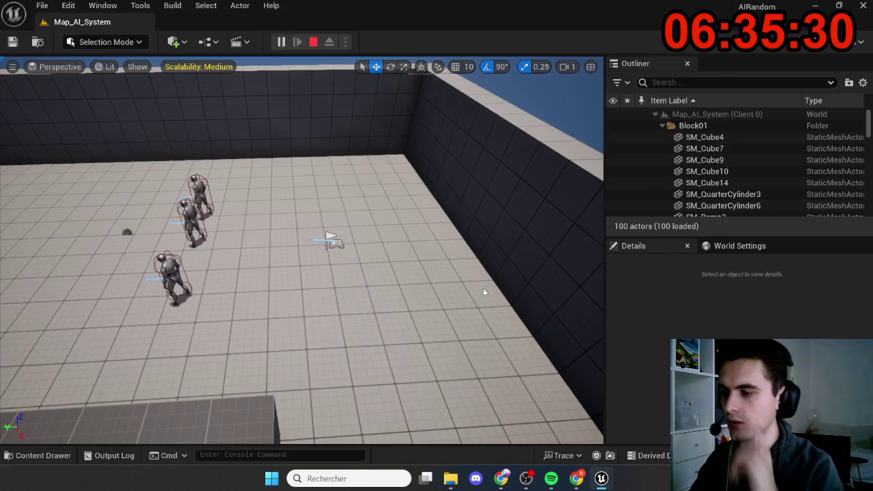
- Delete the middle robot and BP_Enemy_Melee4 from the level
left_click_drag(446, 308, 279, 283)
left_click(298, 153)
key("Delete")
left_click(356, 139)
key("Delete")
- Rerun the multiplayer test, running the server rabbit forward until damage prints, then stop
left_click(280, 41)
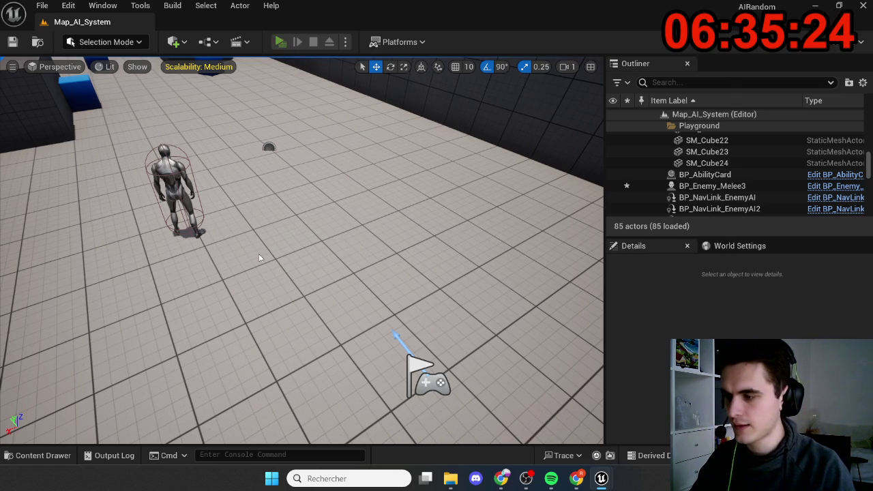
key("w")
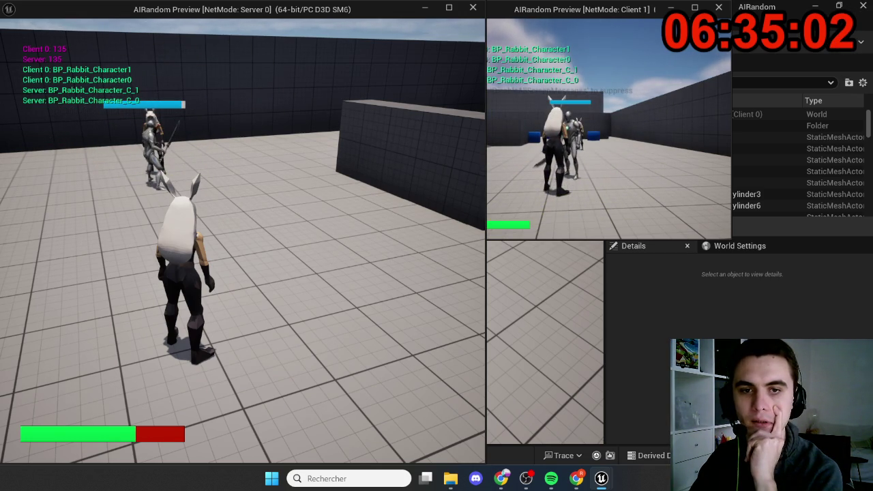
key("Escape")
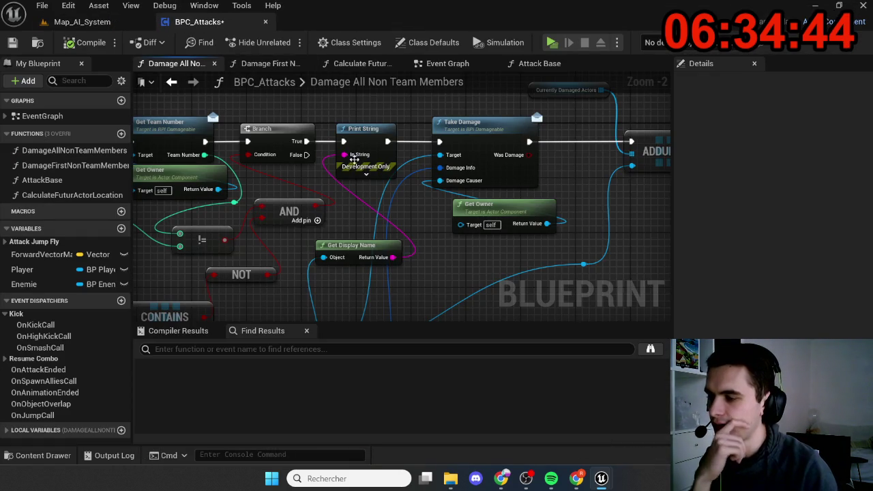
- Bring the Print String and Take Damage nodes into view and select Take Damage
scroll(323, 192, "up", 3)
left_click_drag(243, 197, 317, 184)
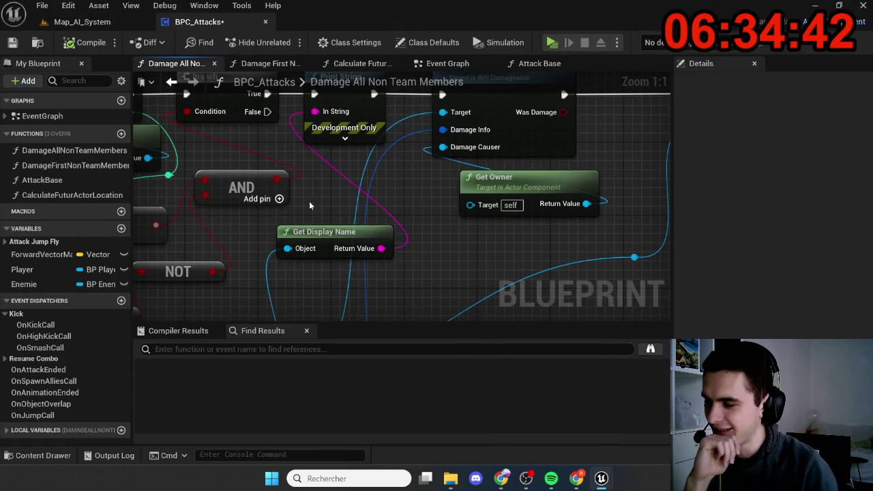
scroll(440, 212, "down", 3)
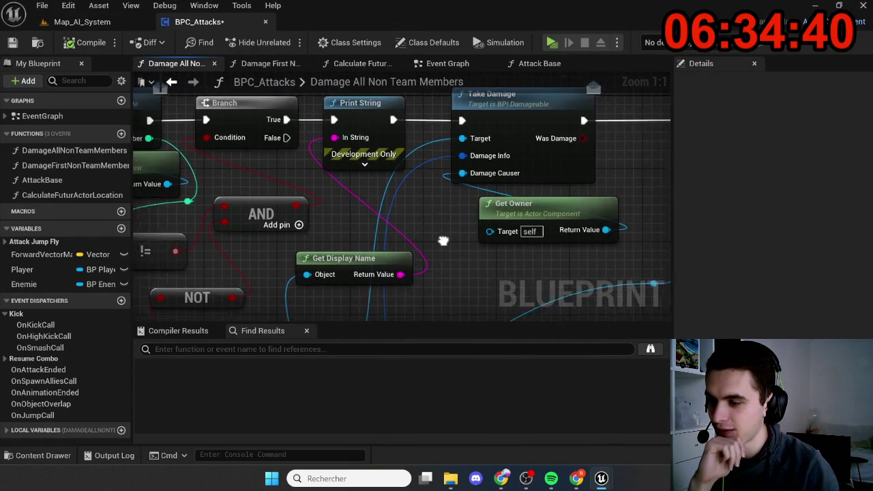
scroll(401, 193, "up", 3)
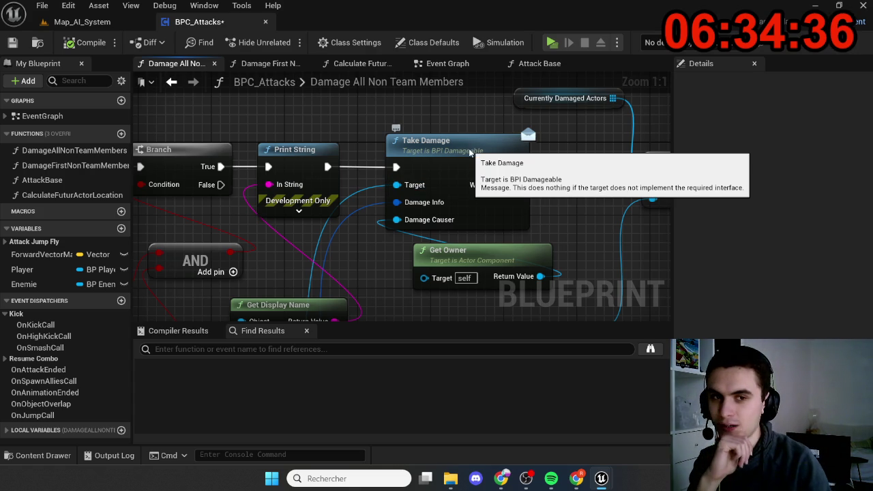
left_click(470, 149)
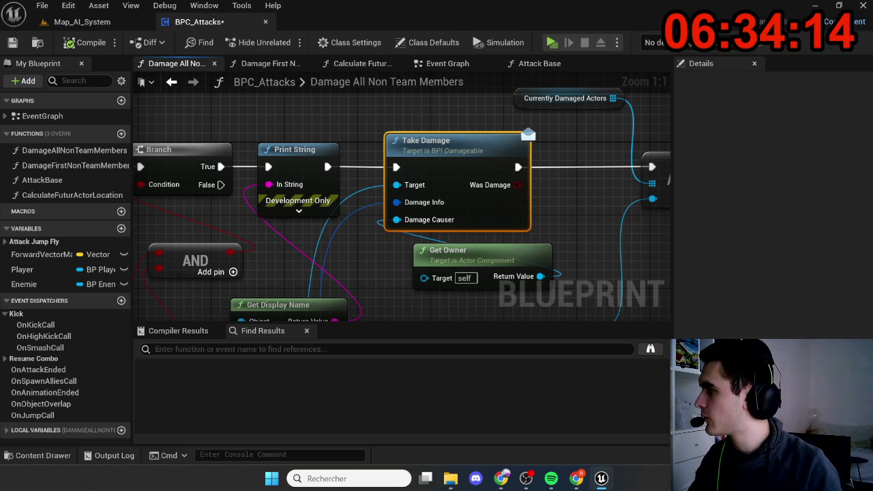
left_click(143, 21)
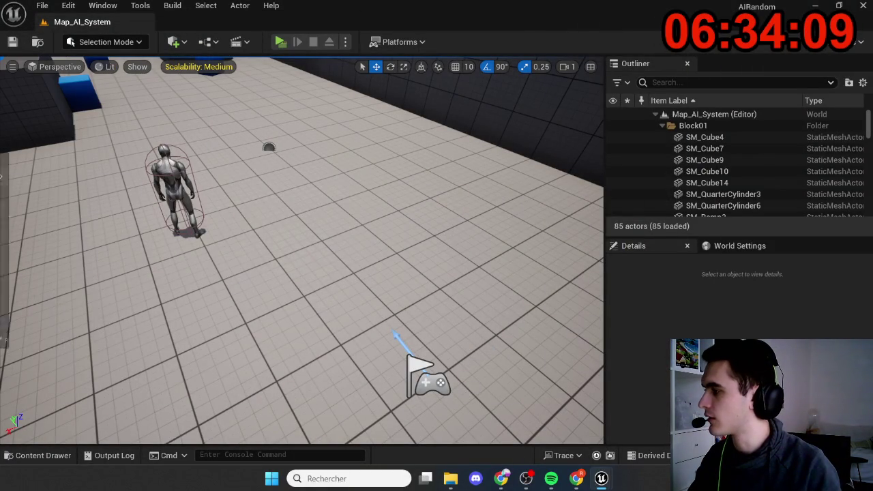
- Dock BPC_DamageSystem beside the level and pan through its Branch, SET IsDead and Call On Death nodes
mouse_move(0, 69)
left_mouse_down()
mouse_move(278, 42)
mouse_move(258, 27)
left_mouse_up()
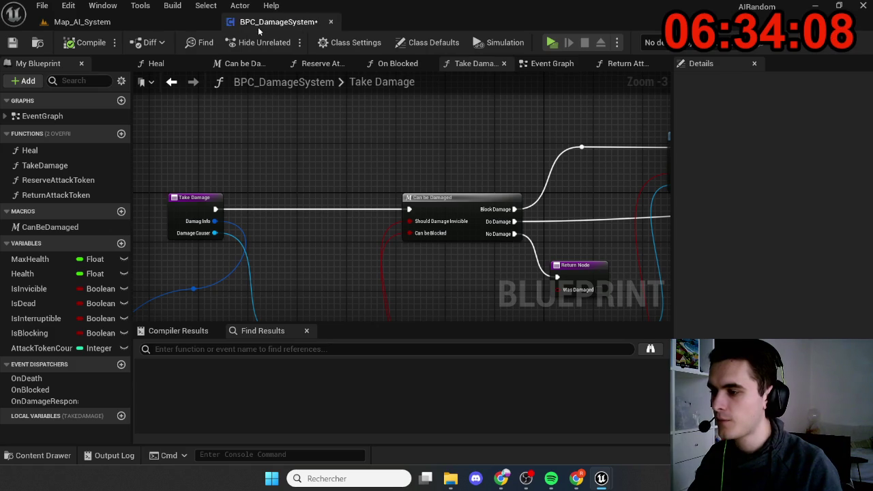
scroll(246, 204, "up", 4)
scroll(259, 197, "down", 4)
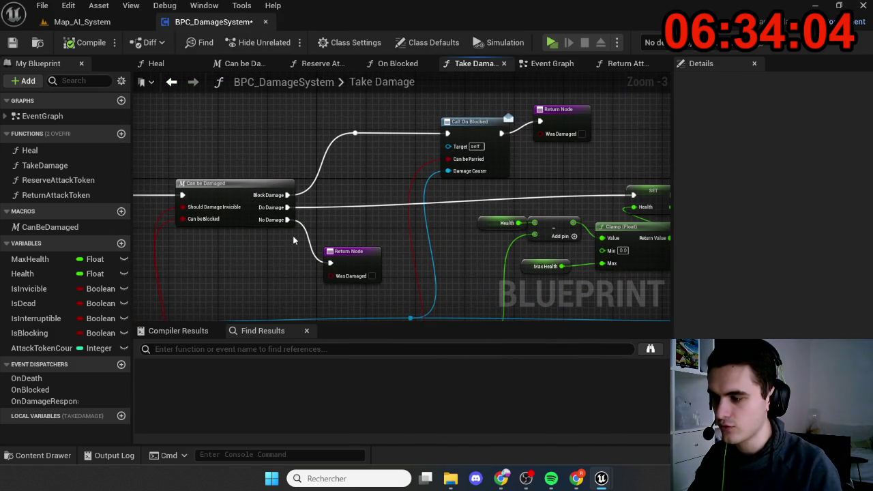
left_click_drag(292, 252, 262, 257)
mouse_move(424, 258)
left_mouse_down()
mouse_move(495, 235)
mouse_move(398, 248)
mouse_move(269, 227)
mouse_move(195, 228)
left_mouse_up()
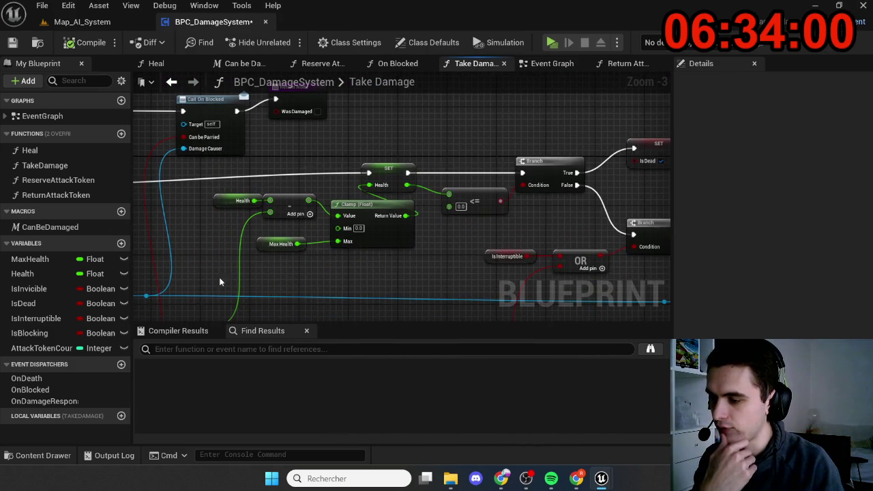
mouse_move(404, 258)
left_mouse_down()
mouse_move(341, 254)
mouse_move(368, 225)
mouse_move(347, 160)
left_mouse_up()
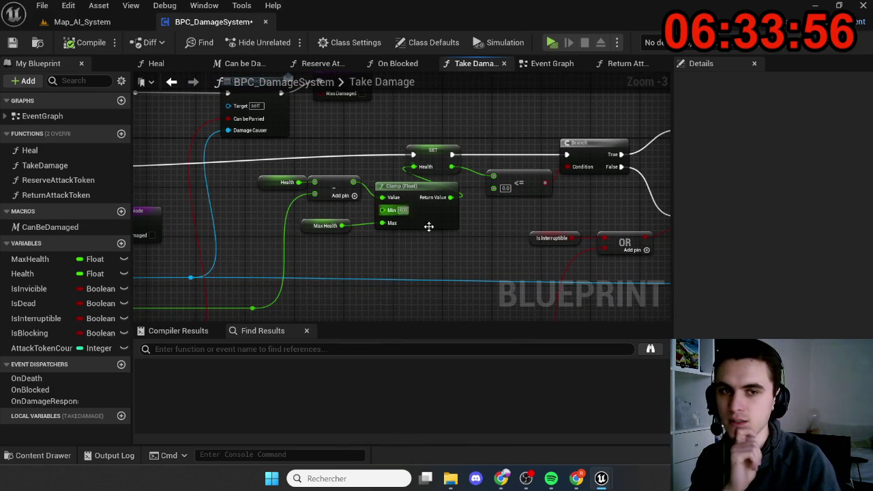
left_click_drag(440, 298, 290, 306)
left_click_drag(336, 277, 206, 269)
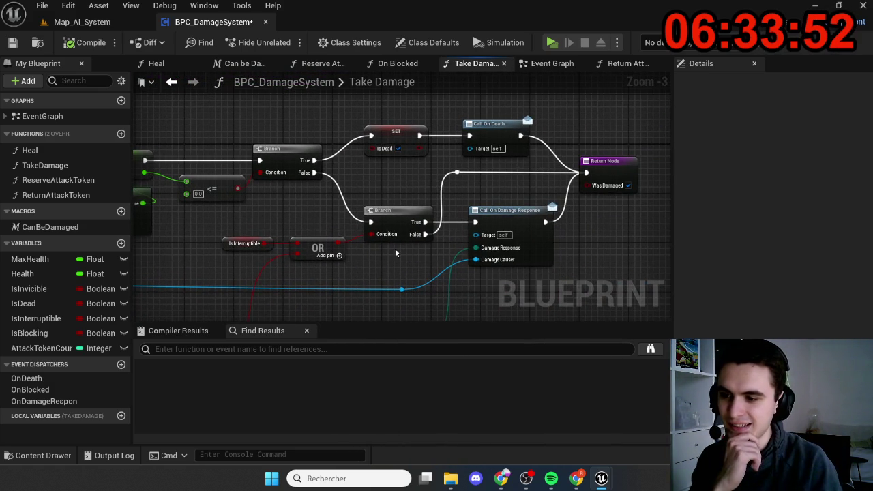
mouse_move(396, 249)
left_mouse_down()
mouse_move(430, 127)
mouse_move(341, 195)
left_mouse_up()
- Zoom out and recenter the graph on the Take Damage entry node
scroll(431, 129, "down", 1)
scroll(404, 194, "down", 3)
scroll(404, 194, "down", 1)
scroll(250, 184, "up", 5)
left_click_drag(249, 184, 383, 223)
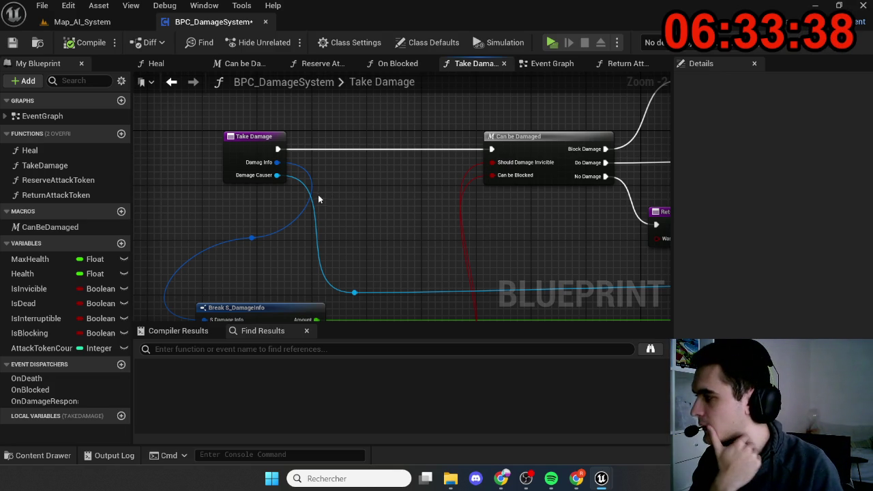
mouse_move(320, 194)
left_mouse_down()
mouse_move(272, 184)
mouse_move(359, 218)
mouse_move(403, 201)
left_mouse_up()
scroll(273, 185, "down", 1)
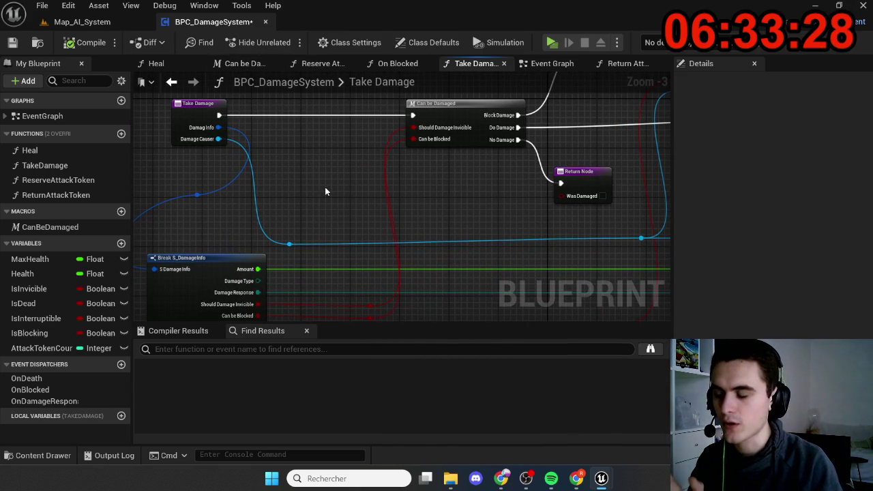
left_click_drag(324, 187, 310, 191)
scroll(285, 191, "down", 2)
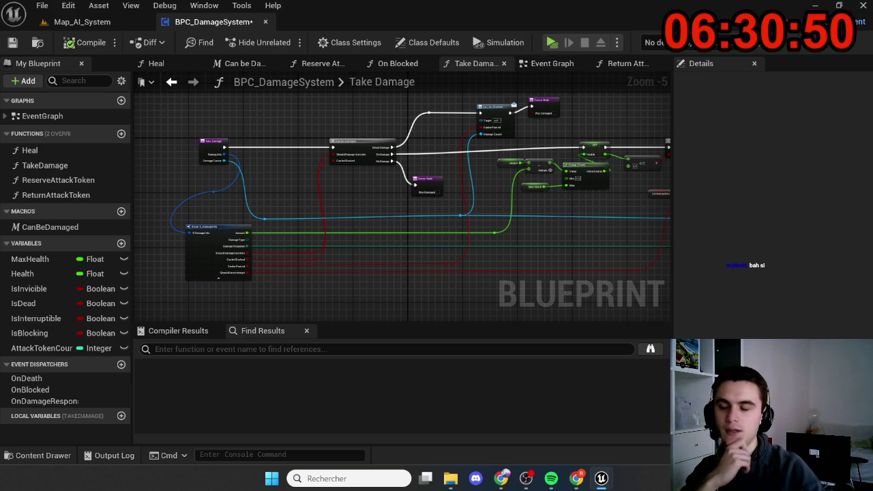
scroll(371, 181, "up", 2)
scroll(364, 189, "down", 3)
scroll(429, 181, "up", 1)
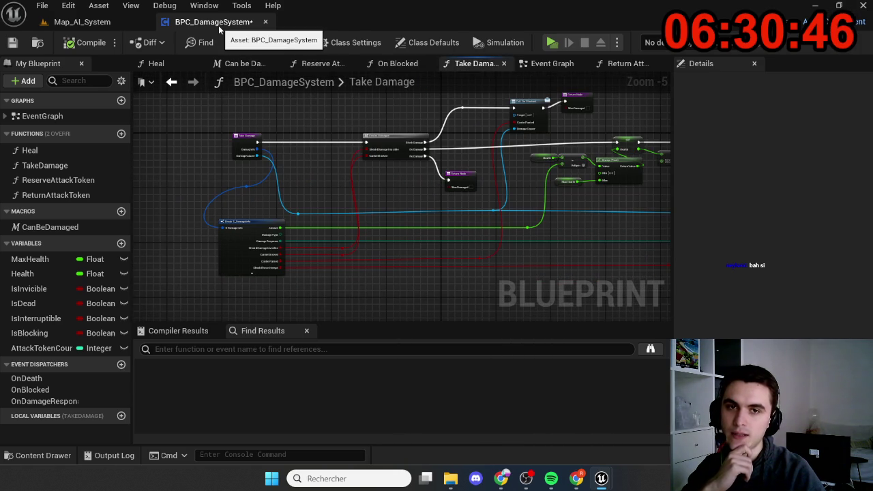
- Set Health's Replication to Replicated with condition None, then start a server-and-client play test
left_click(49, 275)
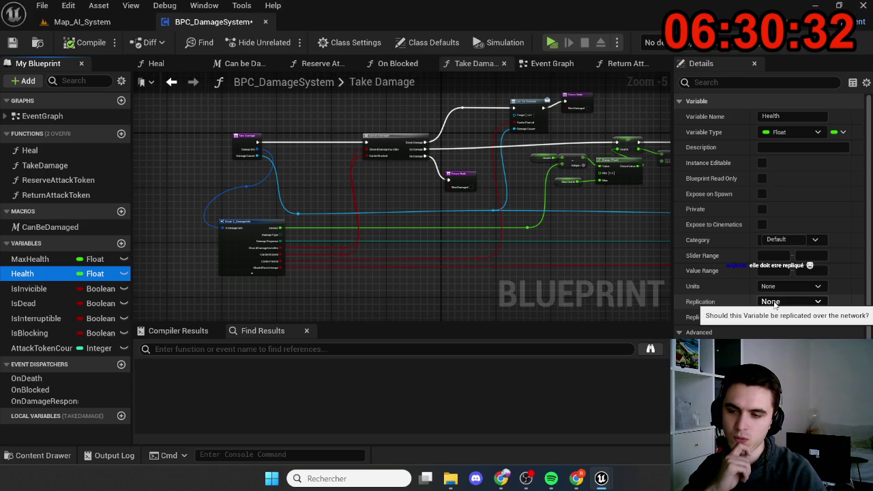
left_click(774, 302)
left_click(778, 328)
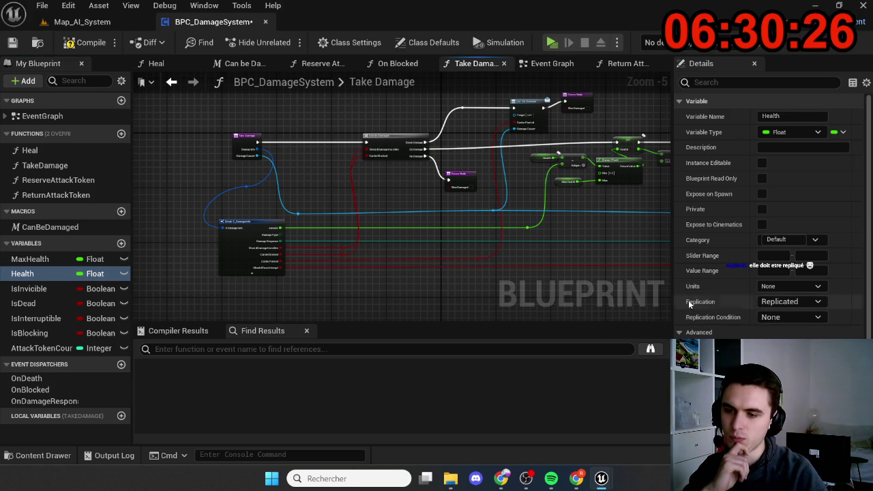
left_click(789, 318)
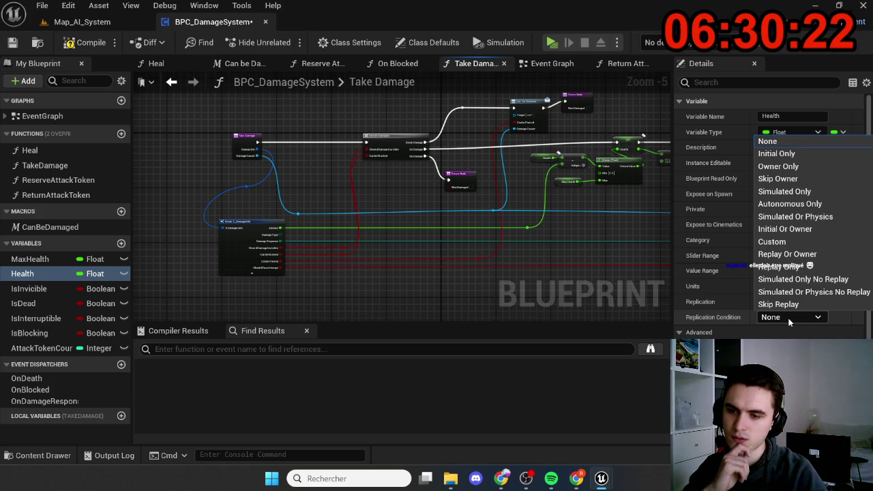
left_click(788, 321)
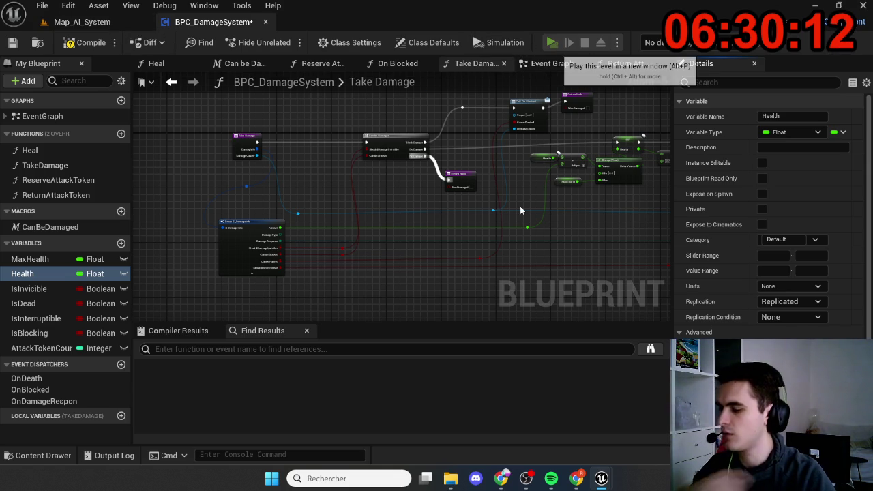
key("alt+p")
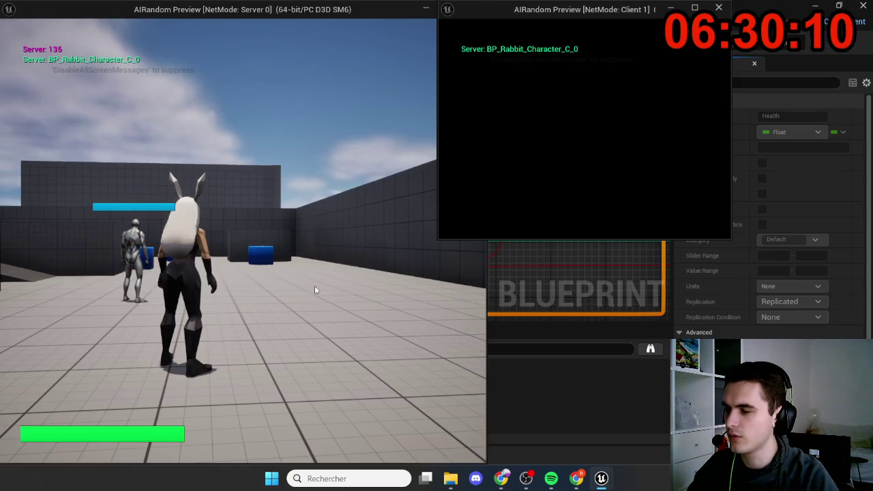
- Run the server rabbit into the AI to take 20.0 damage, then stop the session
key("w")
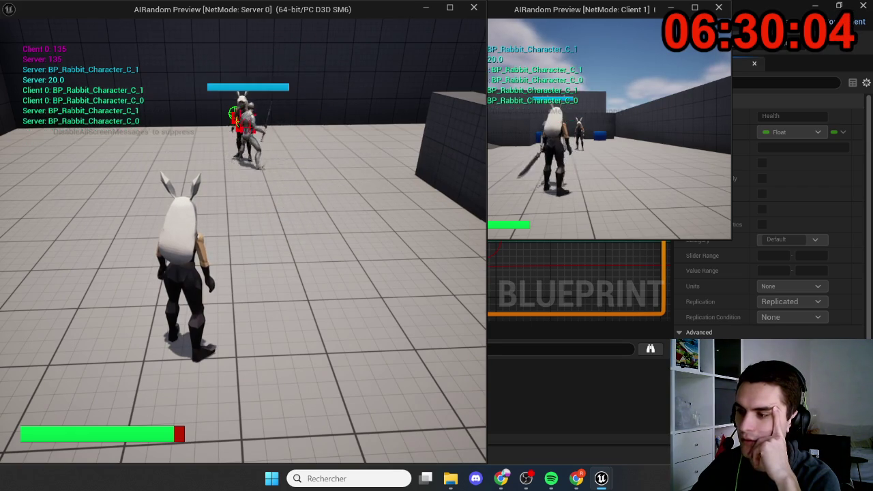
key("Escape")
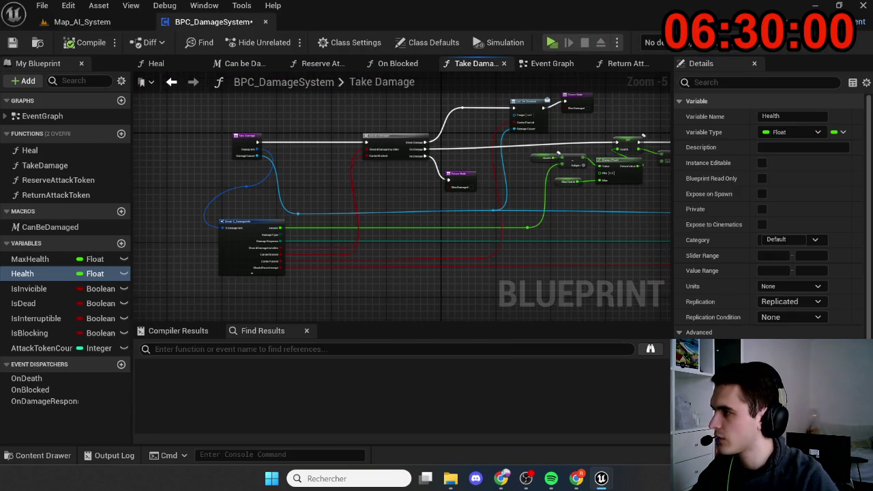
left_click(475, 63)
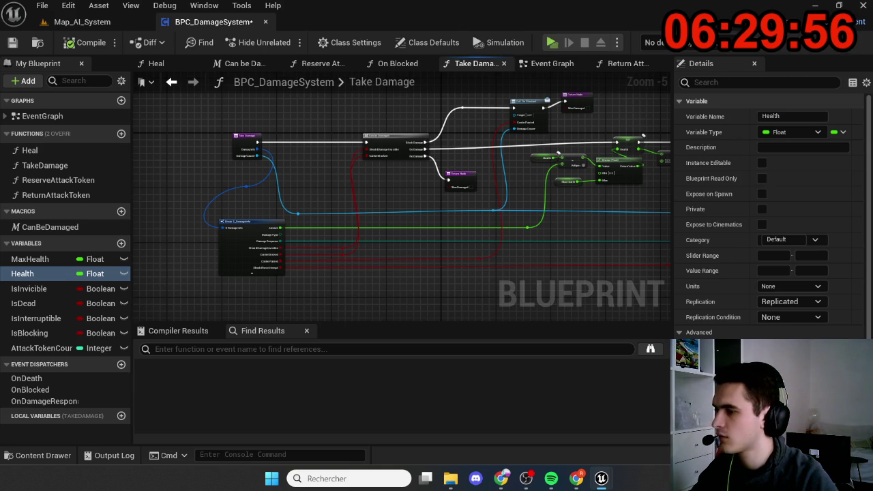
left_click_drag(175, 189, 173, 205)
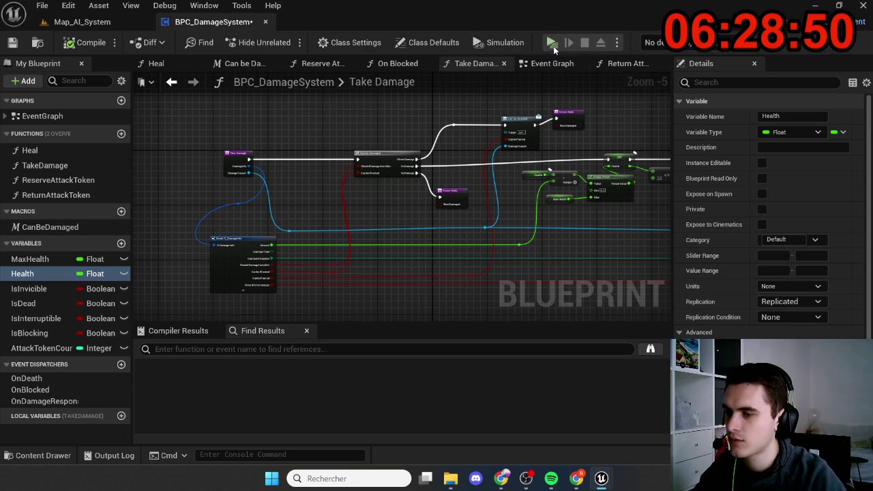
scroll(474, 244, "down", 1)
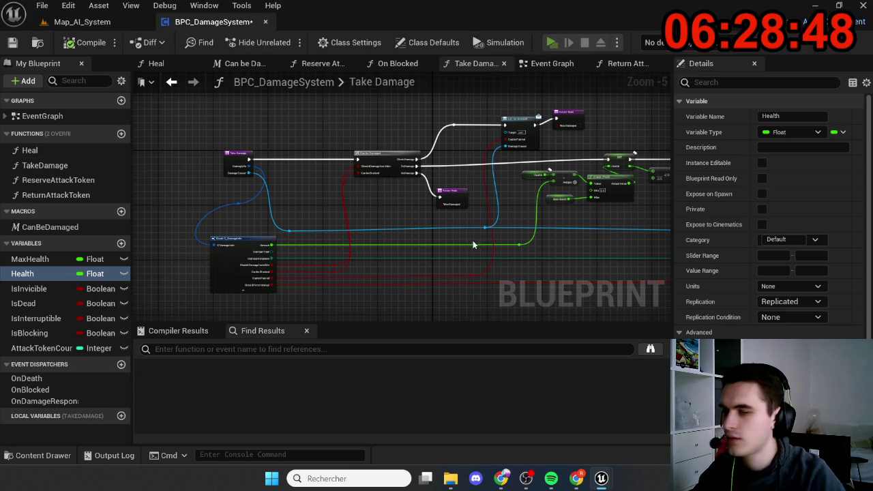
key("alt+p")
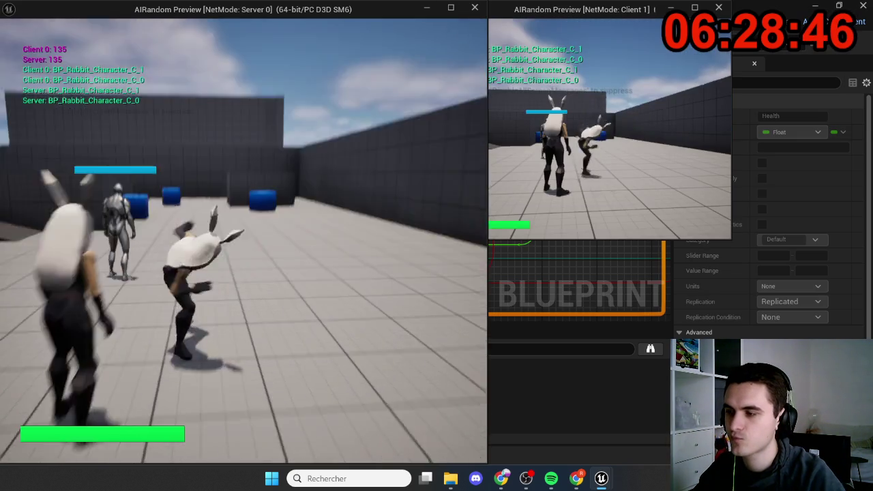
key("w")
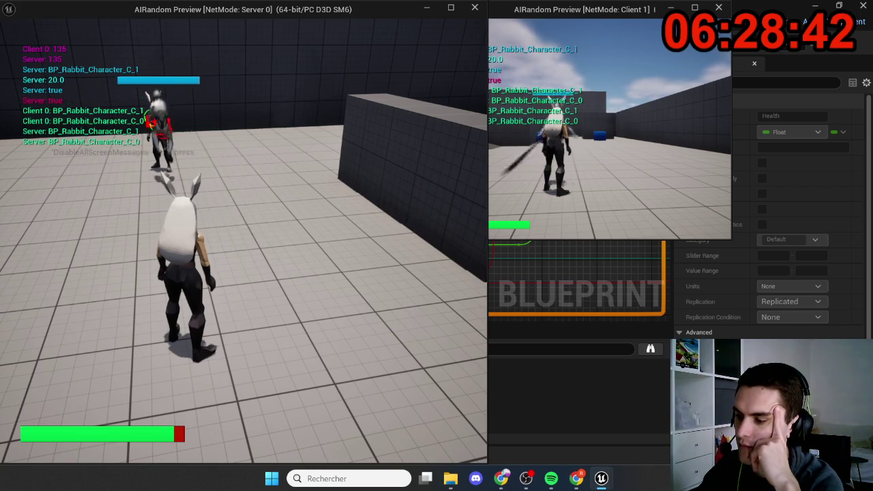
key("Escape")
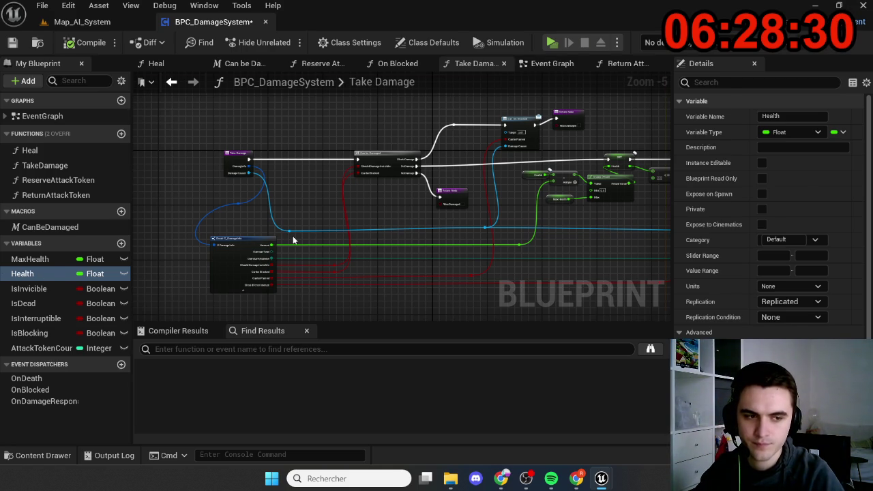
key("alt+p")
key("w")
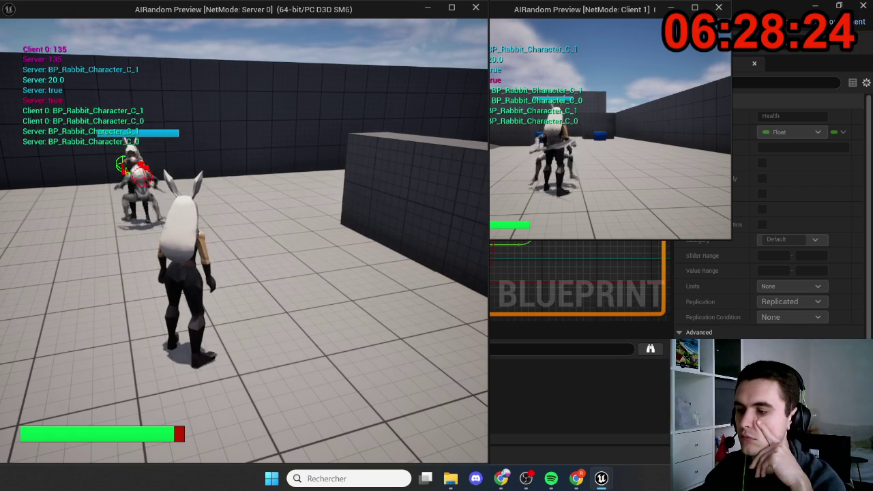
key("Escape")
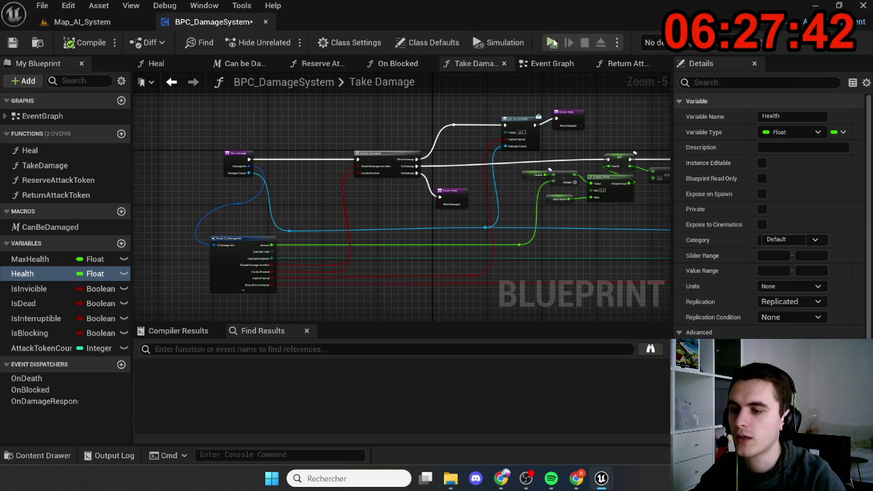
left_click(551, 42)
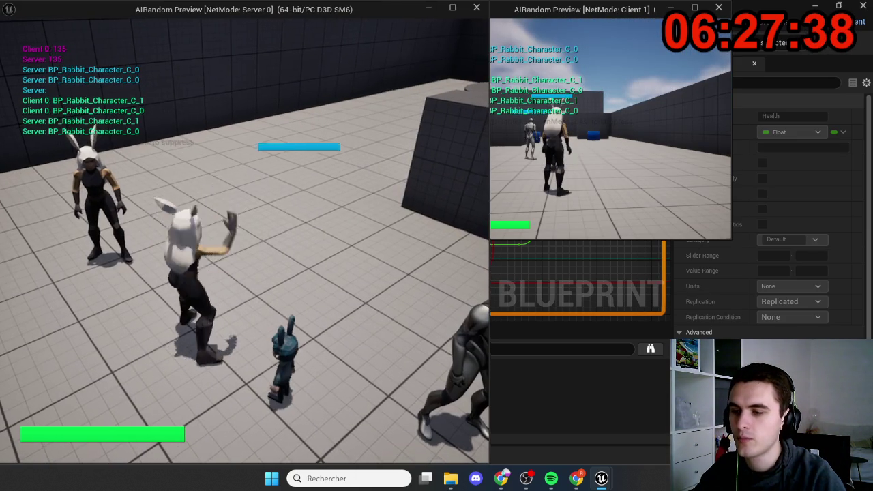
key("w")
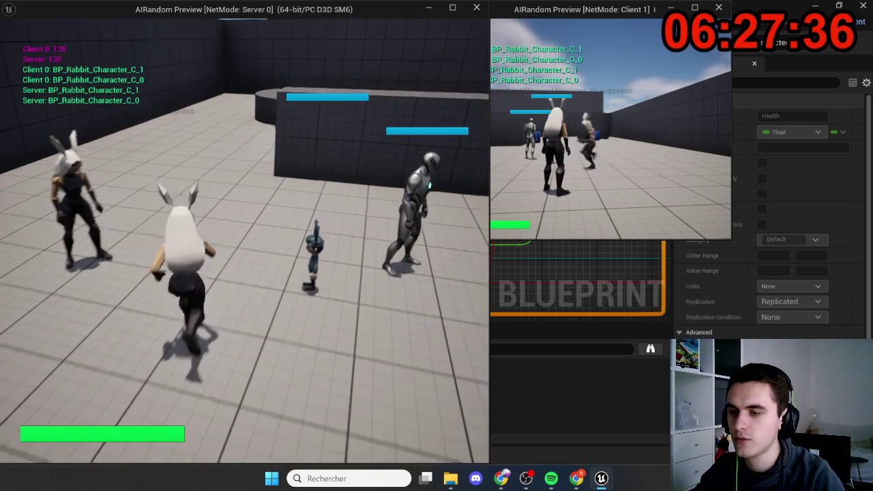
key("super")
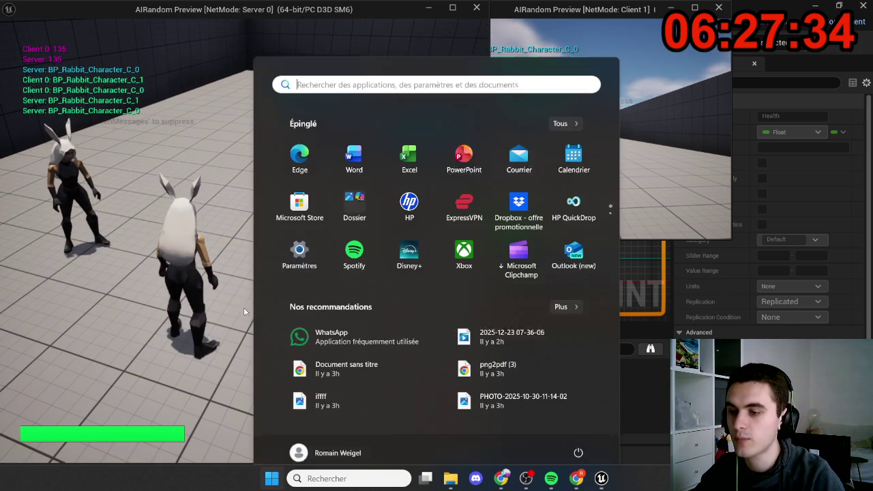
left_click(635, 184)
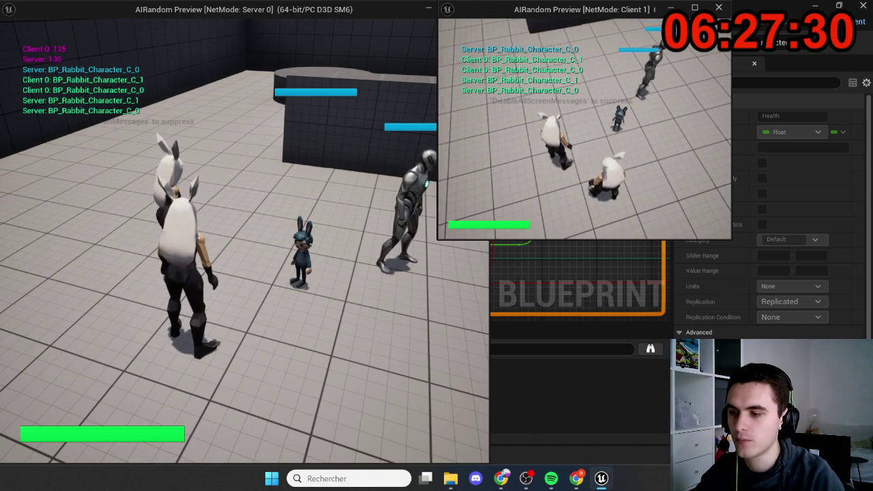
key("w")
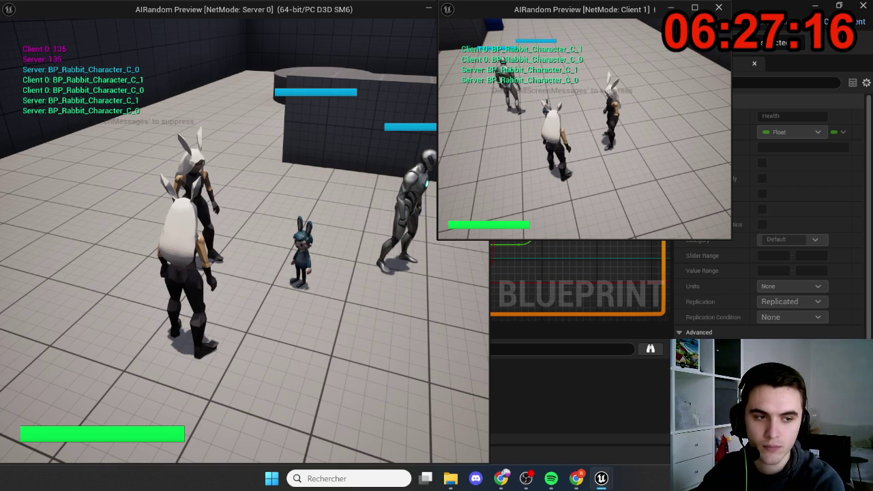
key("Escape")
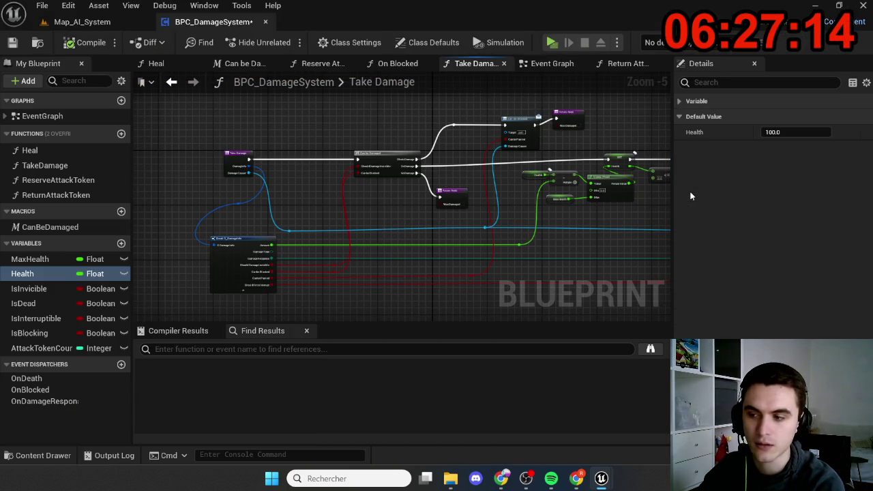
- Select MaxHealth and set its Replication to Replicated, matching Health
left_click(679, 101)
scroll(721, 212, "down", 1)
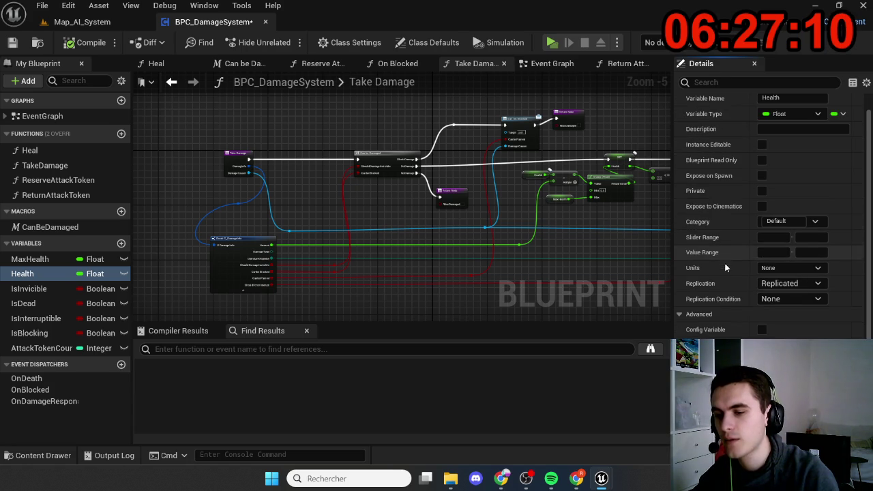
left_click(102, 260)
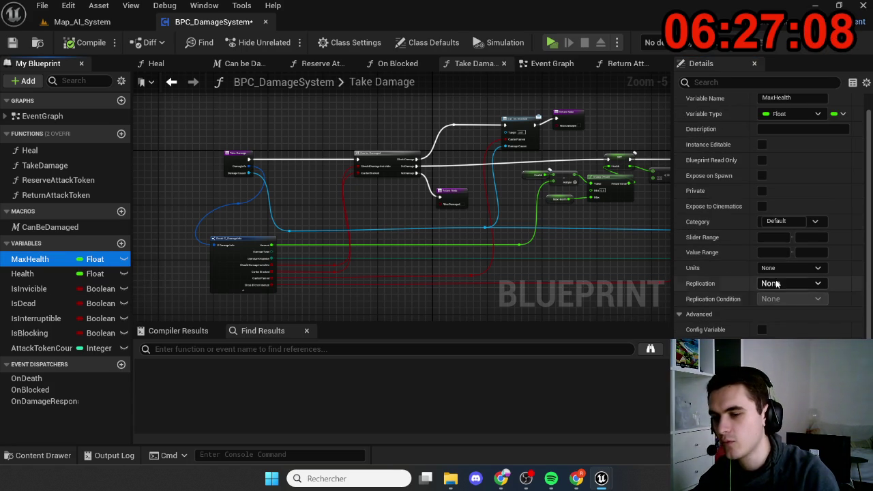
left_click(773, 283)
left_click(779, 308)
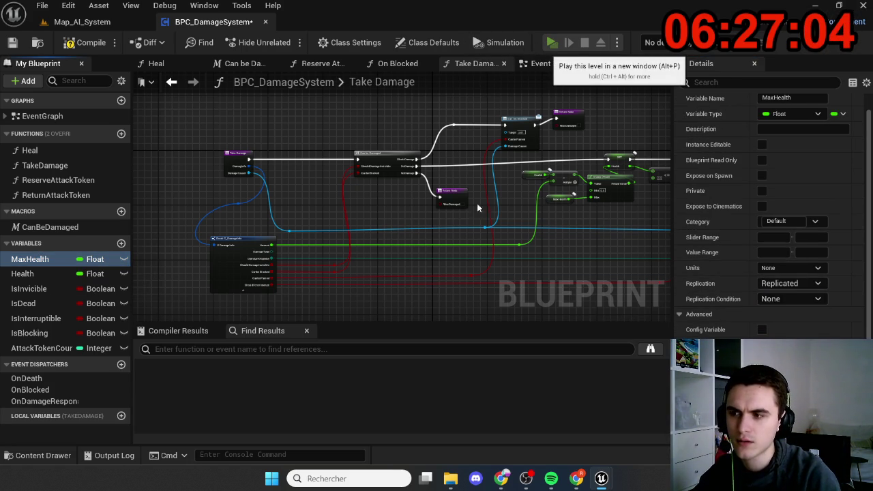
key("alt+p")
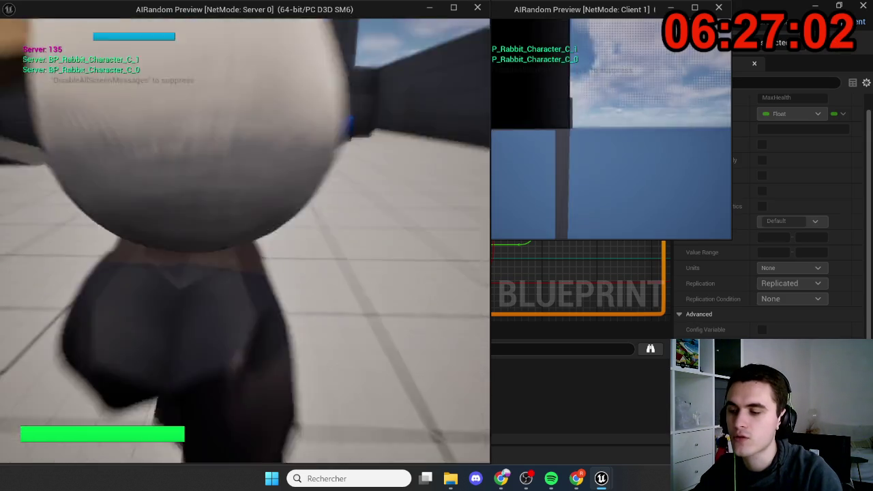
key("w")
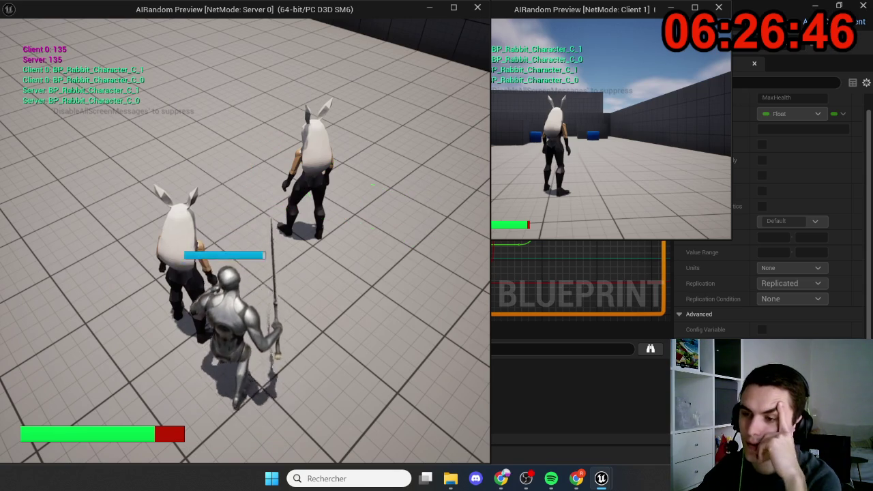
key("super")
left_click(693, 215)
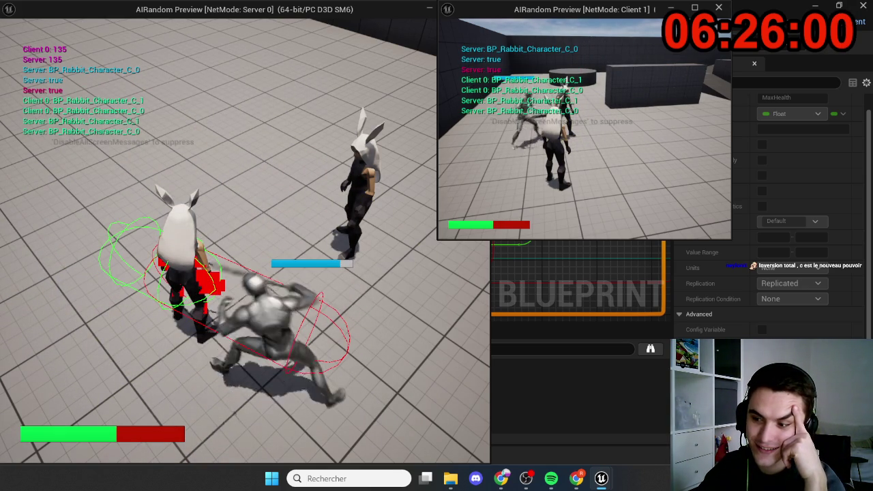
key("Escape")
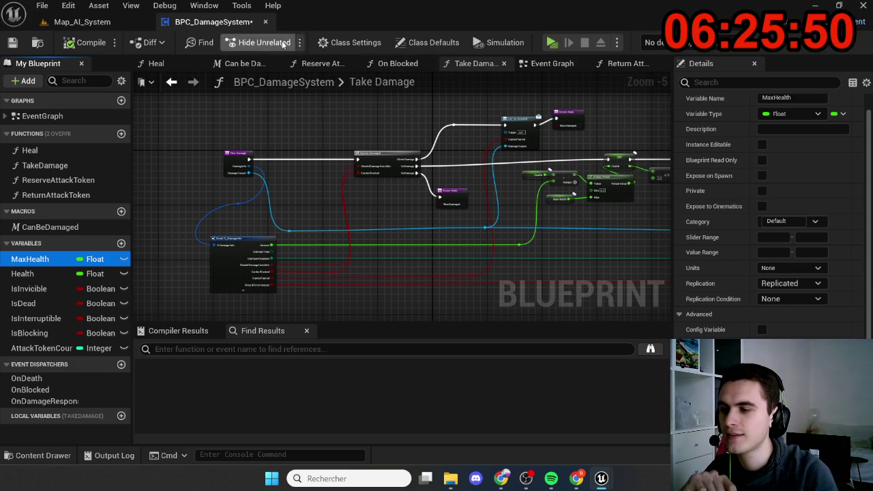
left_click(98, 22)
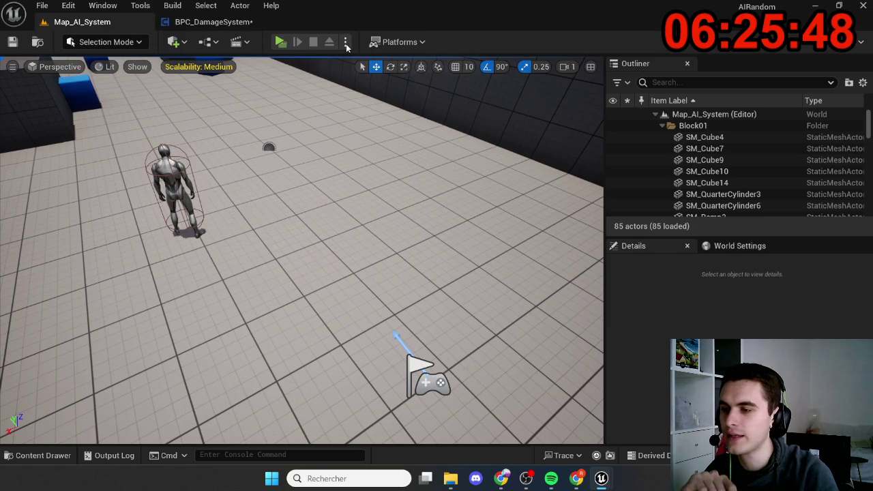
- Set Net Mode to Play Standalone and test getting hit in the Selected Viewport
left_click(346, 43)
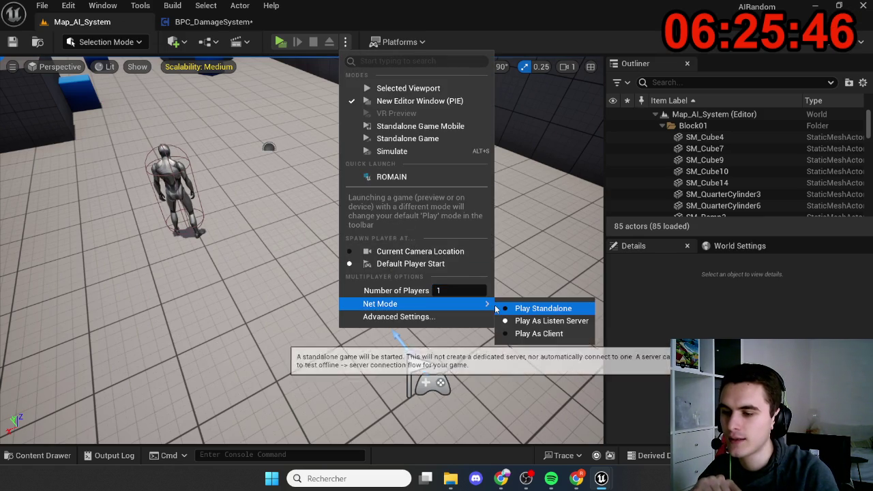
left_click(545, 320)
left_click(346, 42)
left_click(368, 92)
key("w")
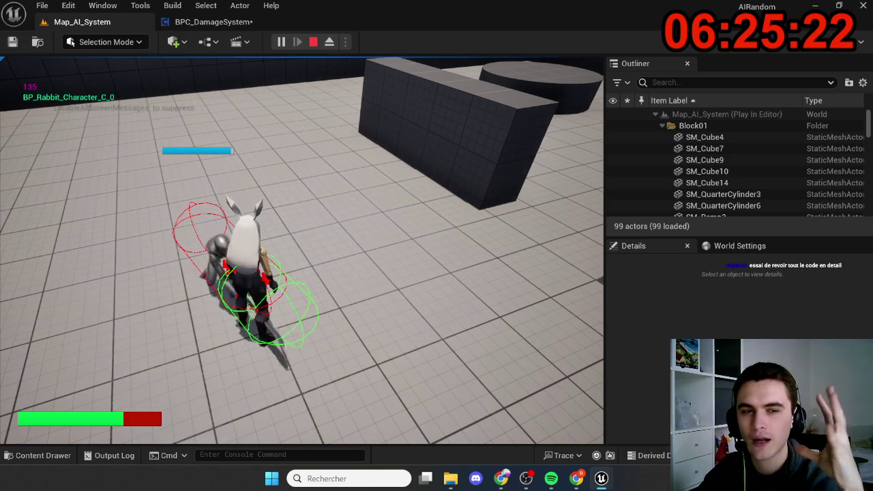
key("Escape")
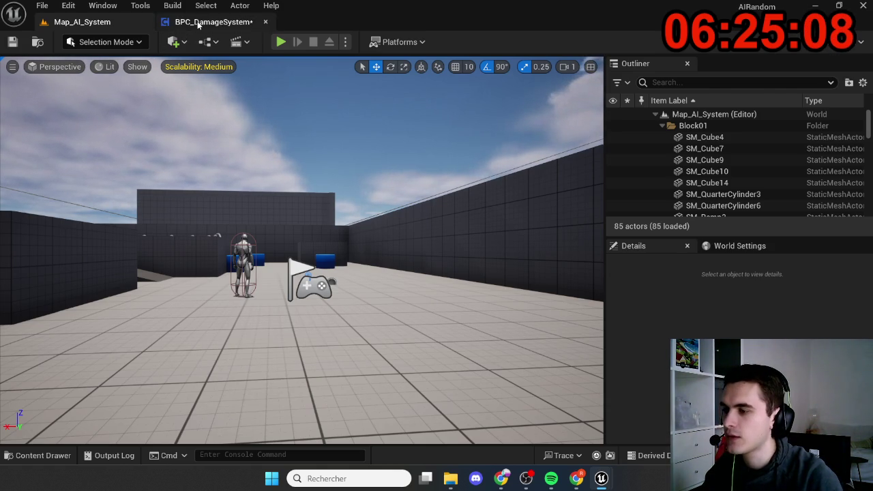
- Return to BPC_DamageSystem and pull a new execution wire from Take Damage
left_click(172, 23)
scroll(263, 165, "up", 5)
mouse_move(232, 156)
left_mouse_down()
mouse_move(446, 142)
mouse_move(347, 148)
left_mouse_up()
- Insert a Print String node on the Take Damage wire and align it
type("print")
key("Return")
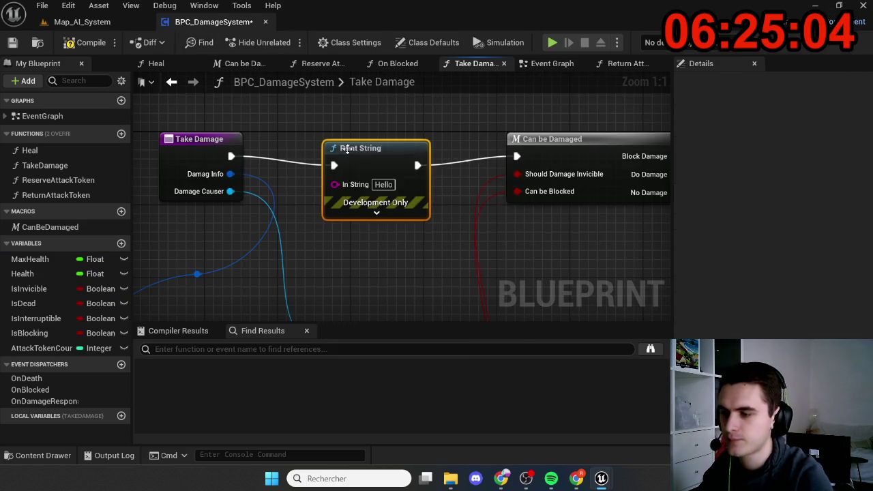
key("q")
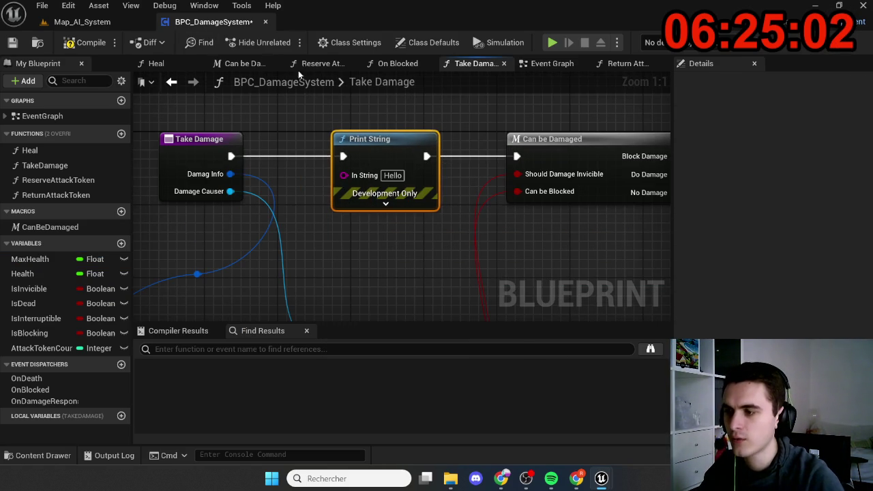
- Add Get Owner, feed it into Print String's In String, and start a play test
right_click(329, 292)
type("get owner")
key("Return")
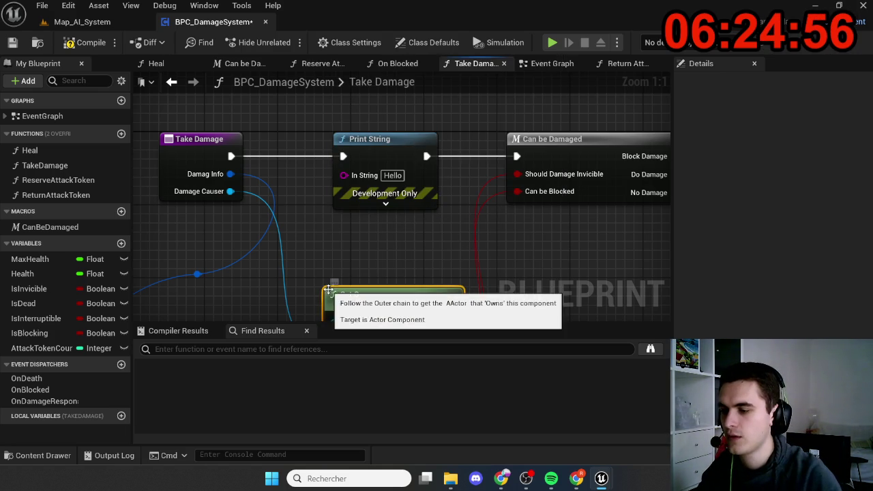
left_click_drag(327, 288, 310, 243)
mouse_move(433, 275)
left_mouse_down()
mouse_move(464, 208)
mouse_move(374, 176)
left_mouse_up()
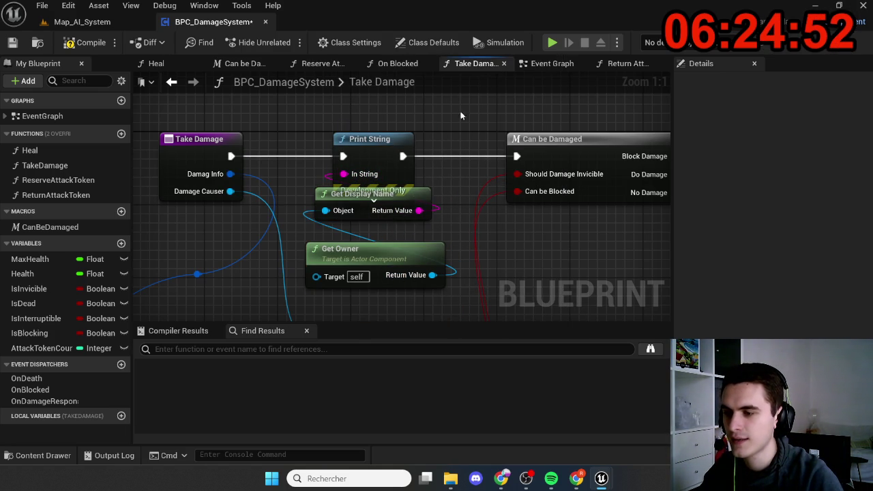
key("alt+p")
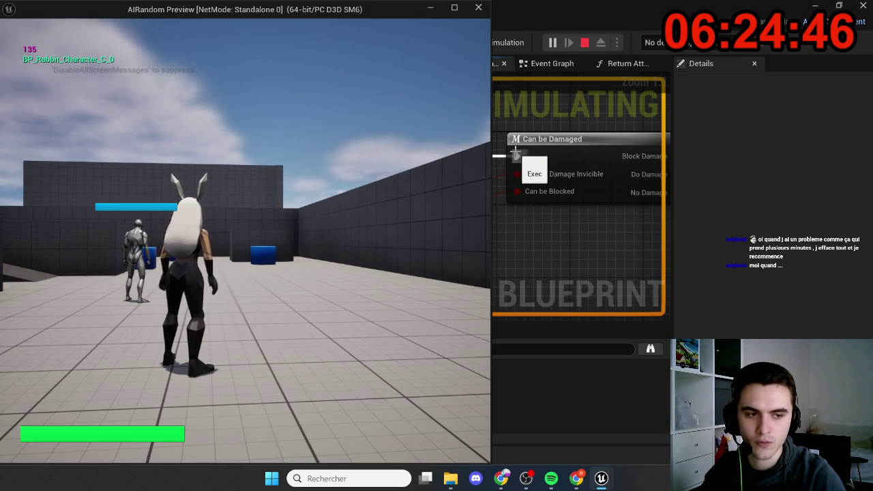
- Attack in the standalone preview, stop play, and switch to the Map_AI_System level
left_click(405, 251)
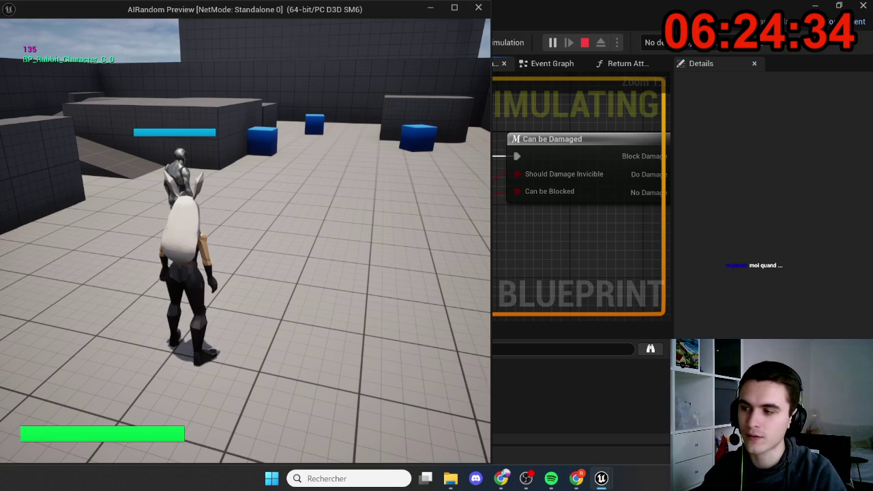
key("Escape")
left_click(75, 21)
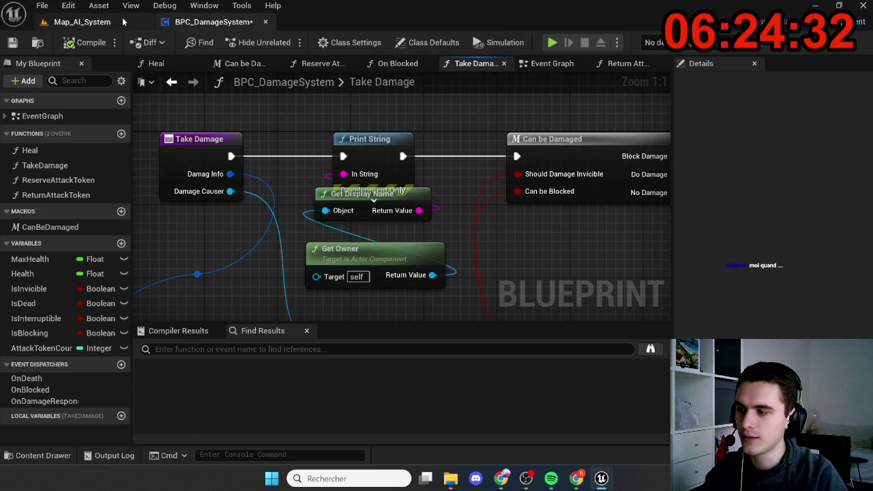
- Set the play Net Mode to Play As Listen Server, then return to the Take Damage graph
left_click(346, 42)
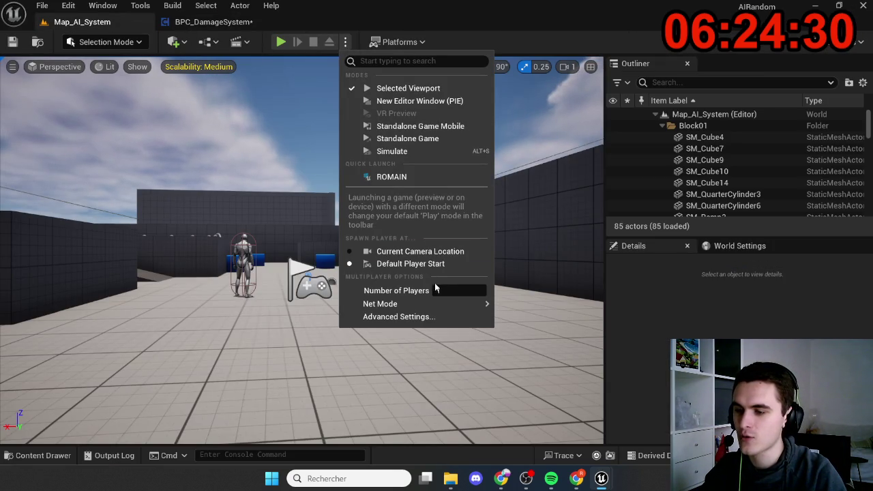
mouse_move(409, 303)
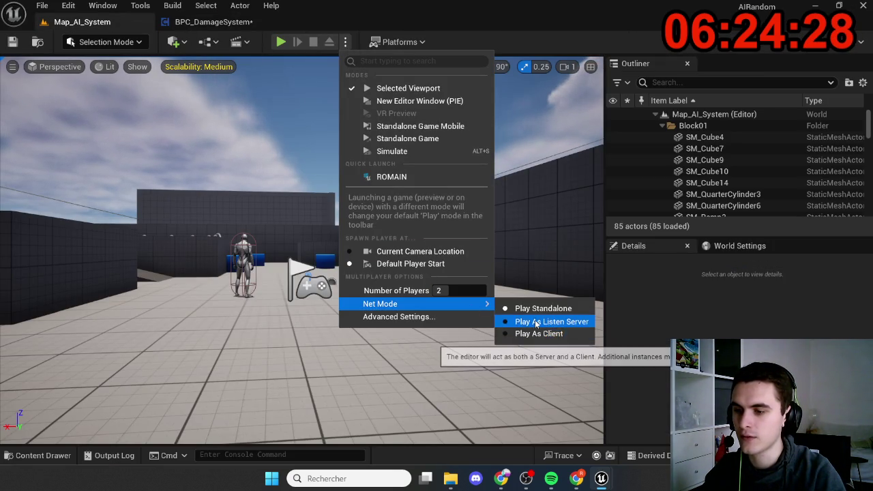
left_click(536, 319)
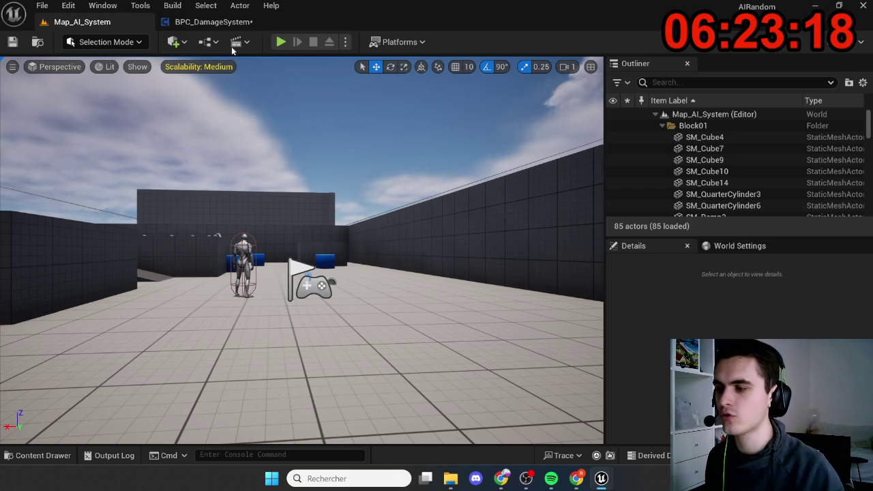
left_click(212, 21)
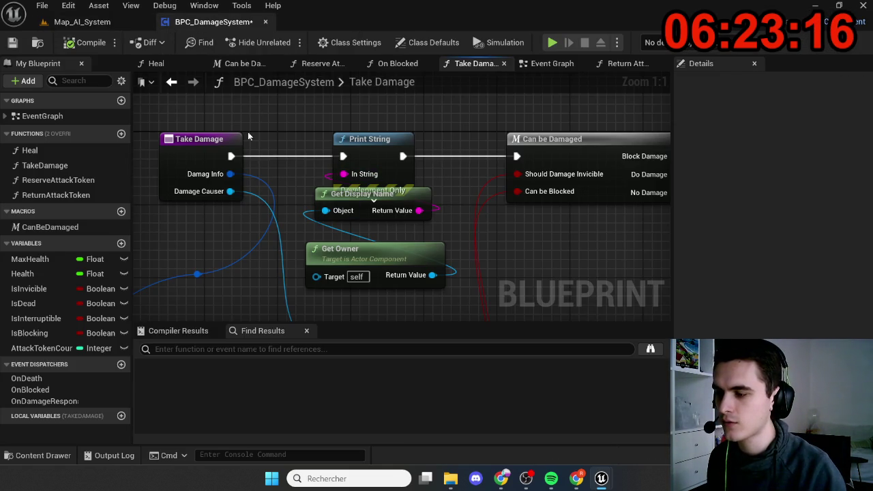
- Start the two-player play test from Map_AI_System in the main view, then stop it
scroll(443, 235, "down", 1)
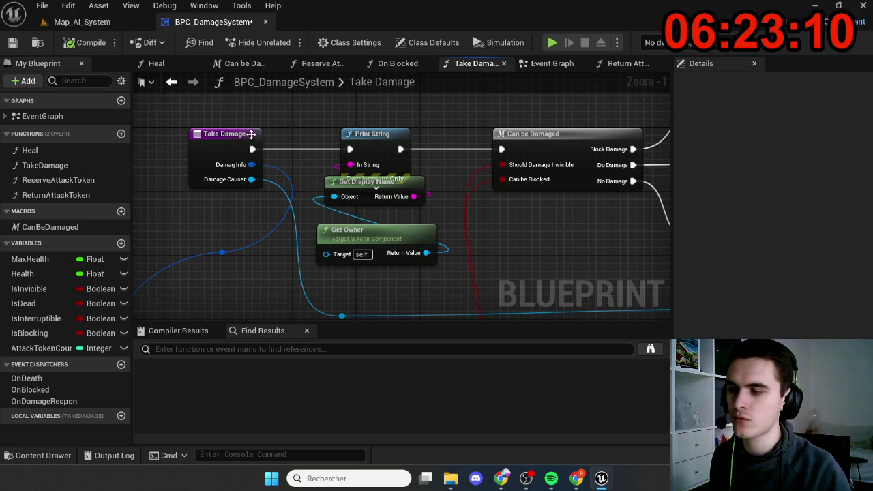
left_click(82, 22)
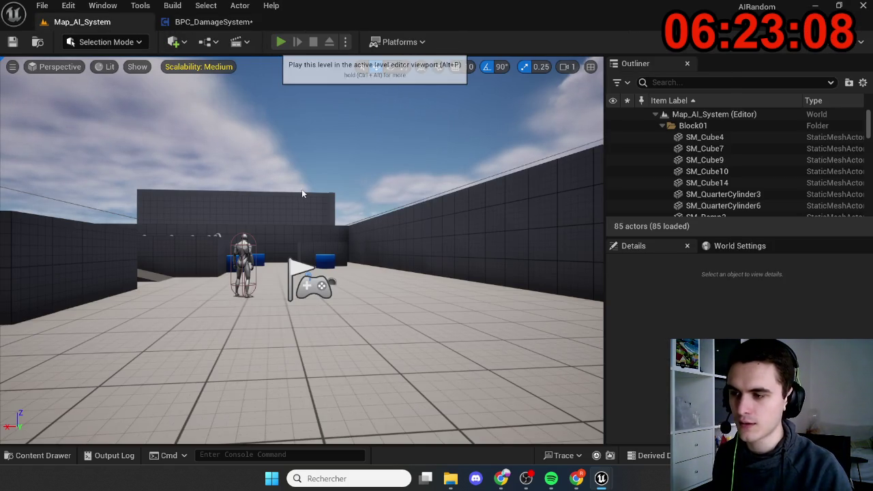
left_click(278, 44)
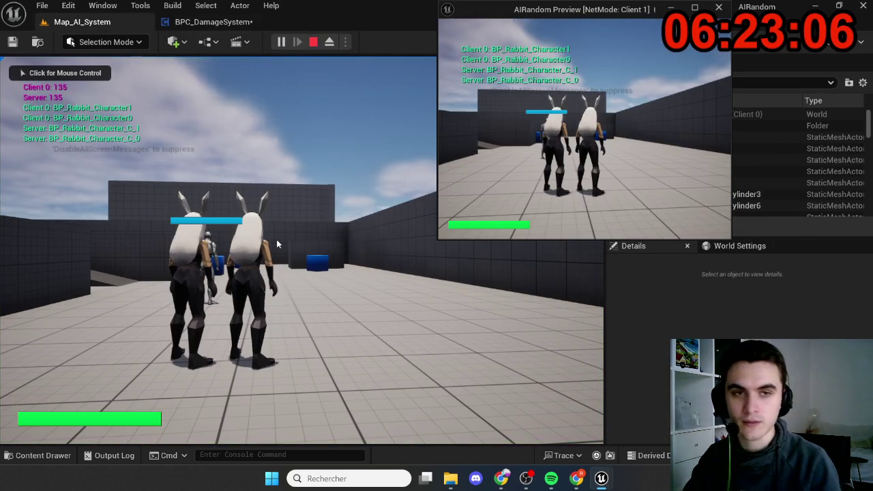
left_click(277, 239)
key("Escape")
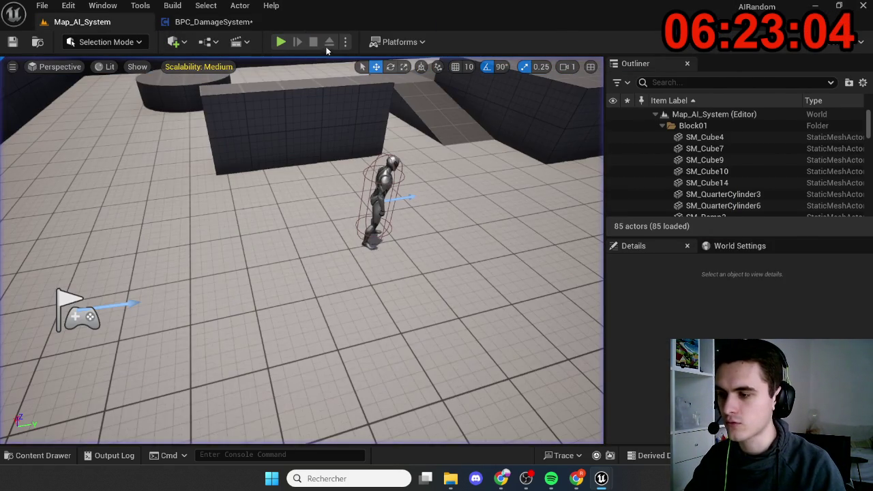
- Replay in New Editor Window (PIE), get the server rabbit hit, stop, and reopen BPC_DamageSystem
left_click(346, 42)
left_click(390, 100)
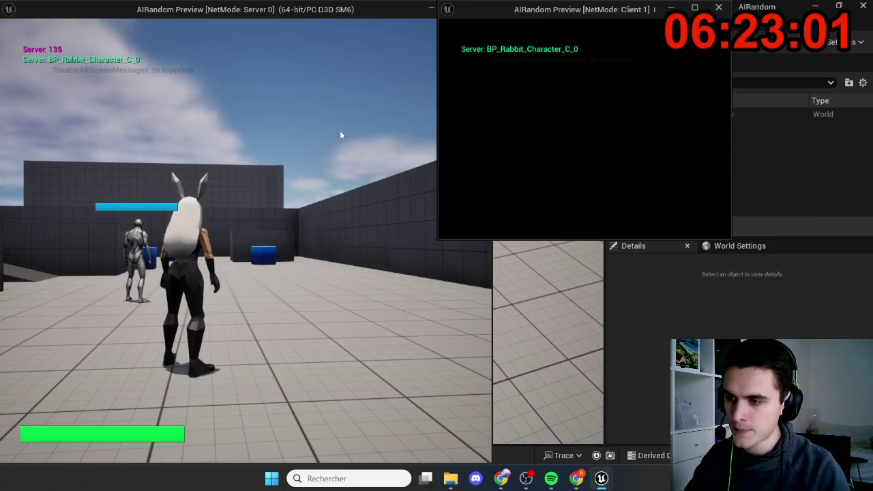
left_click(339, 130)
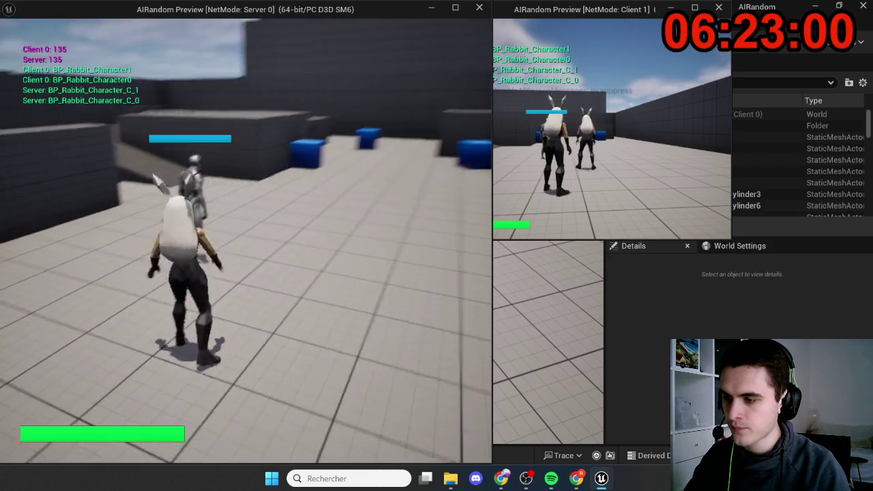
key("w")
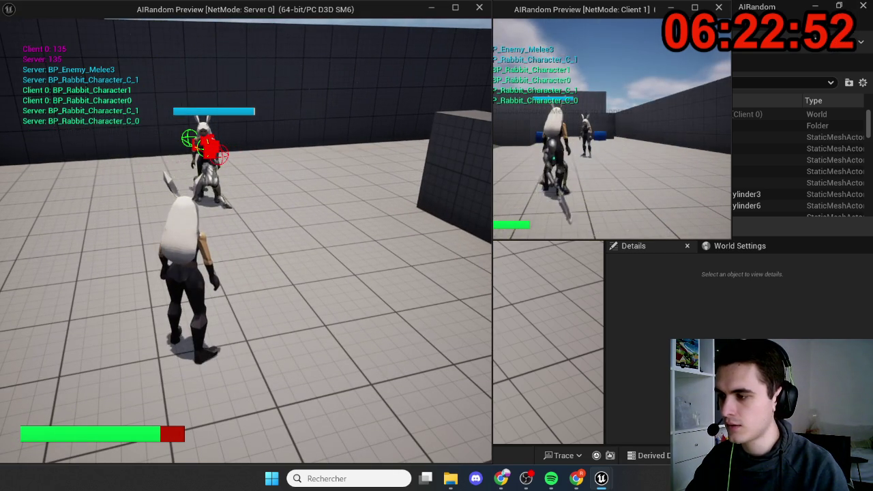
key("Escape")
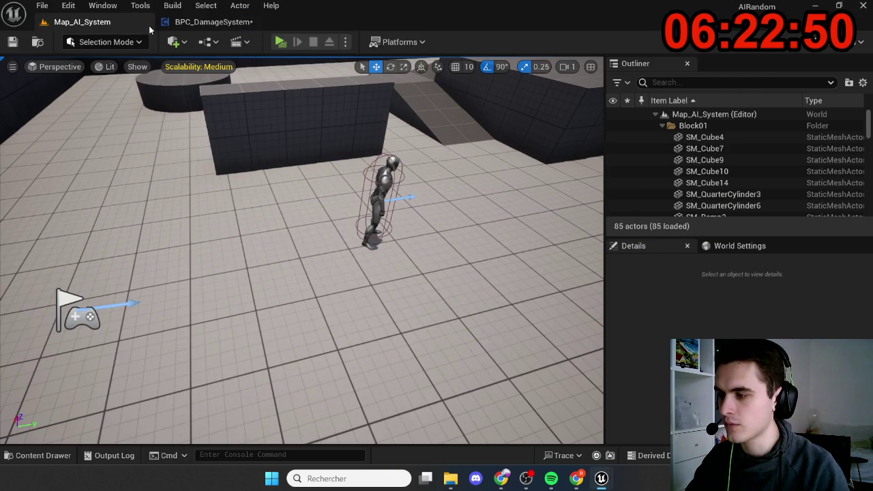
left_click(171, 22)
scroll(330, 219, "up", 1)
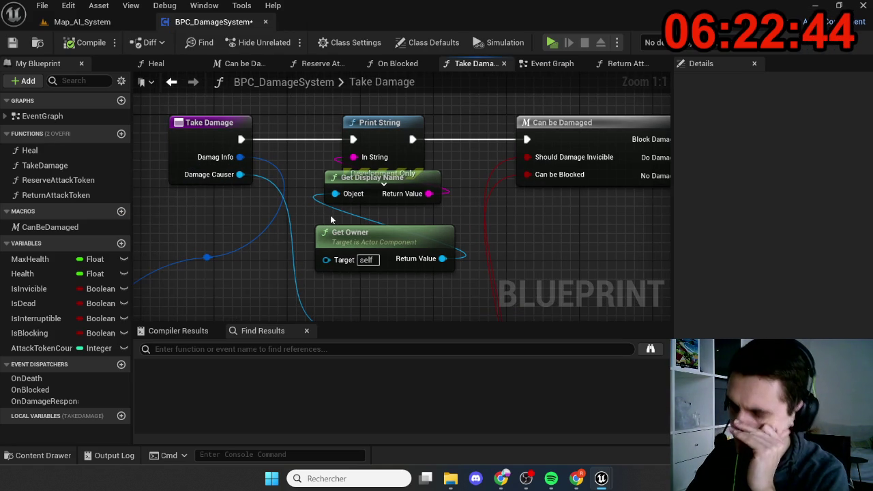
- Set Print String's Text Color to red (FF0100FF) and collapse its advanced pins
mouse_move(325, 286)
left_mouse_down()
mouse_move(332, 178)
mouse_move(341, 244)
left_mouse_up()
left_click(361, 186)
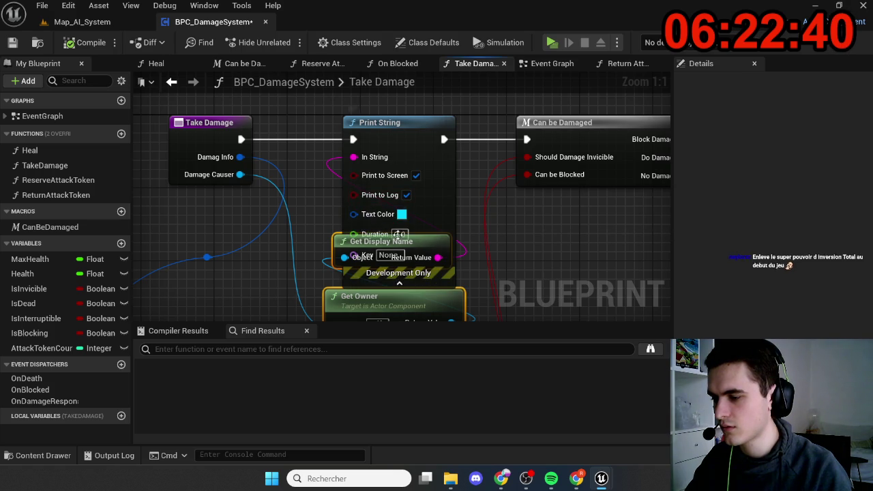
left_click(400, 214)
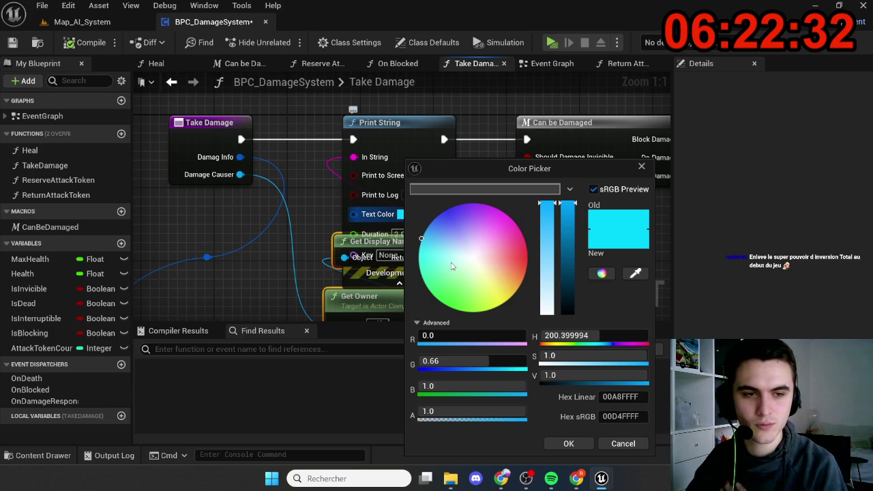
left_click_drag(451, 266, 531, 259)
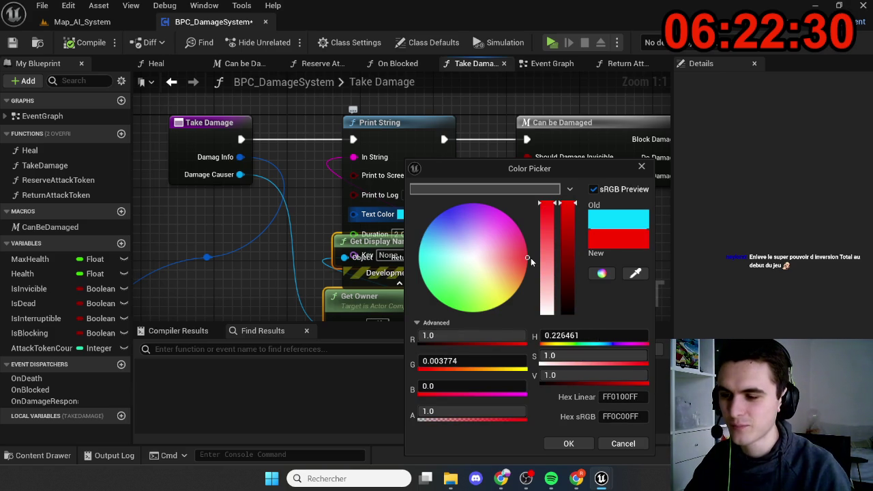
left_click(568, 442)
left_click(399, 283)
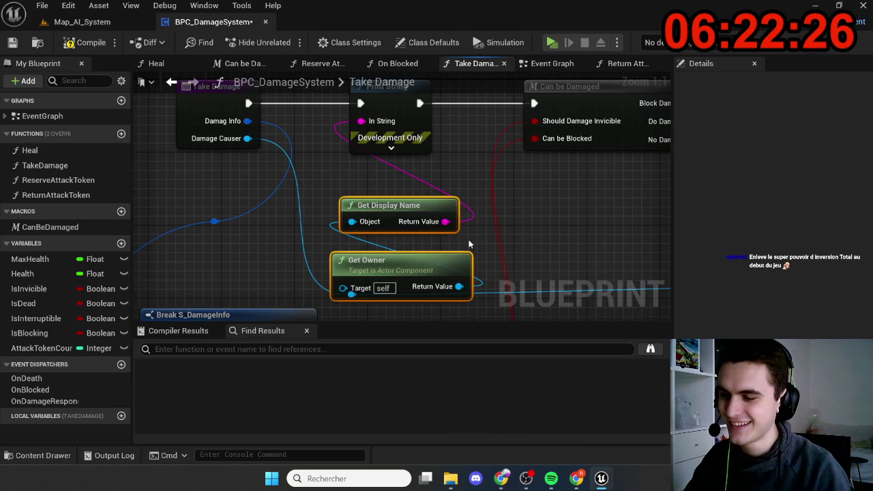
- Move Get Owner and Get Display Name back up and frame the whole Take Damage function
left_click_drag(430, 255, 414, 199)
left_click(462, 216)
scroll(327, 238, "down", 3)
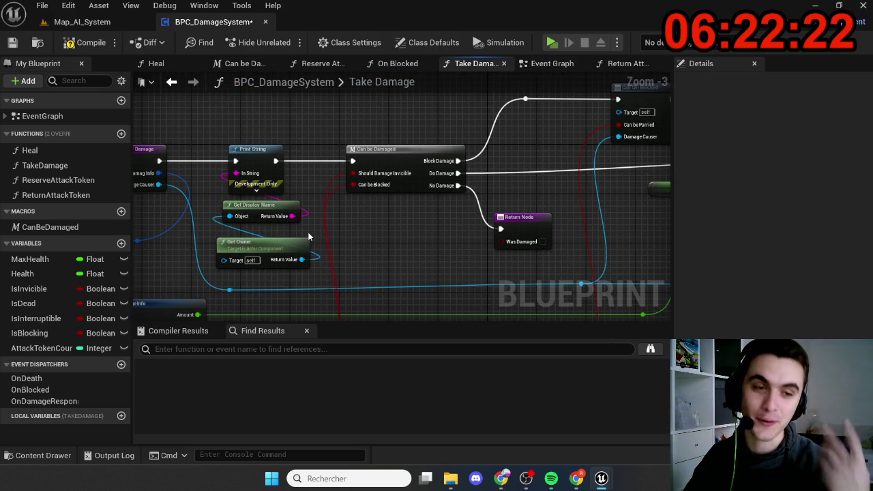
mouse_move(357, 226)
left_mouse_down()
mouse_move(321, 197)
mouse_move(369, 178)
left_mouse_up()
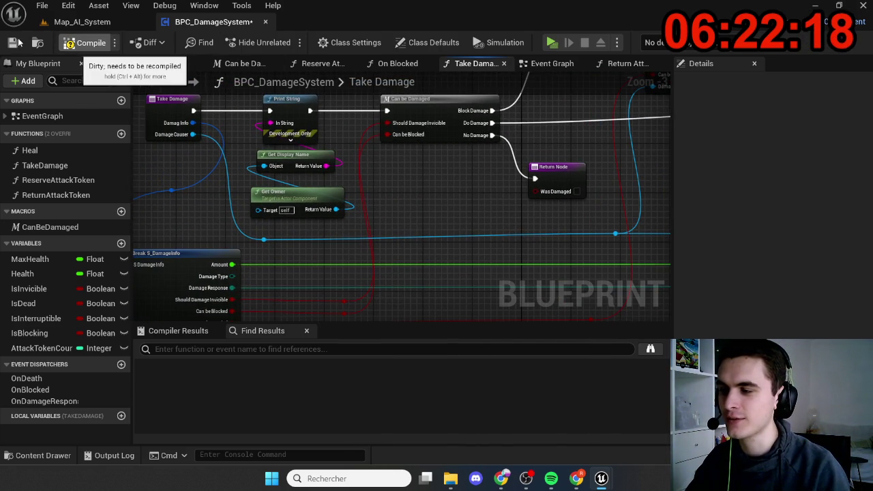